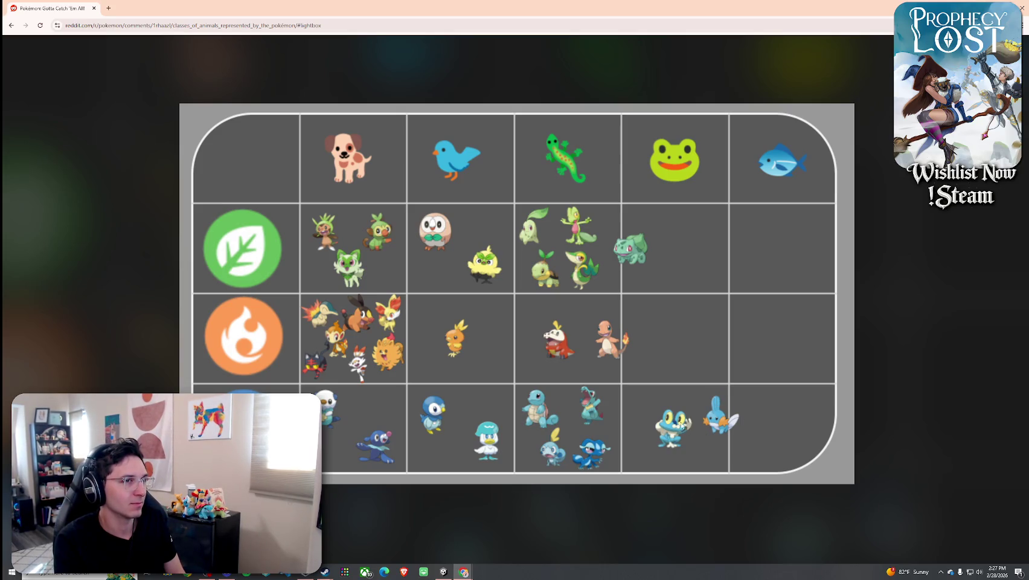
# Close the starters chart, reset the page zoom, and briefly view the 'Browt is very angy' image.
pyautogui.press('Escape')
pyautogui.scroll(-7, 565, 284)
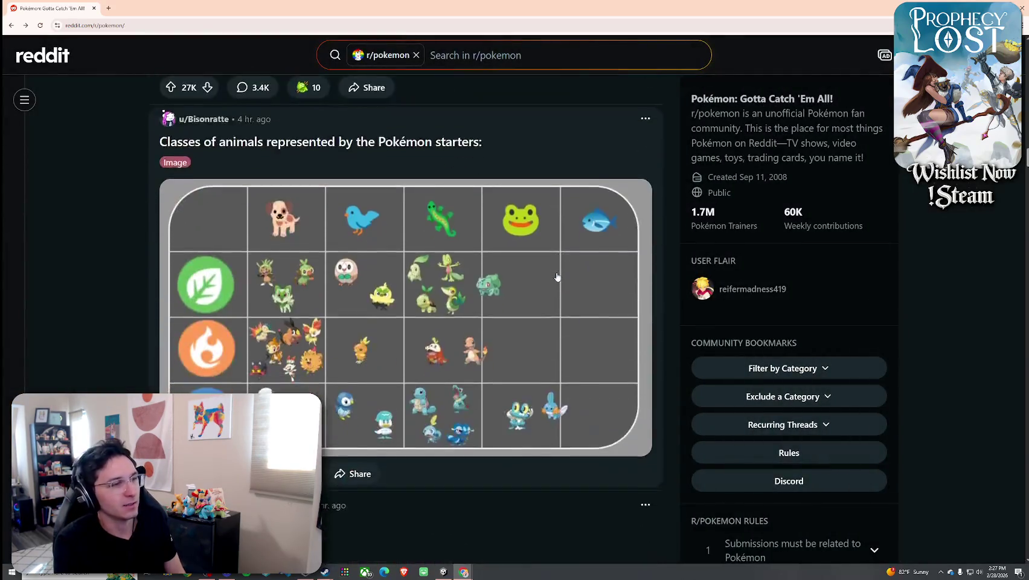
pyautogui.hotkey('ctrl', '-')
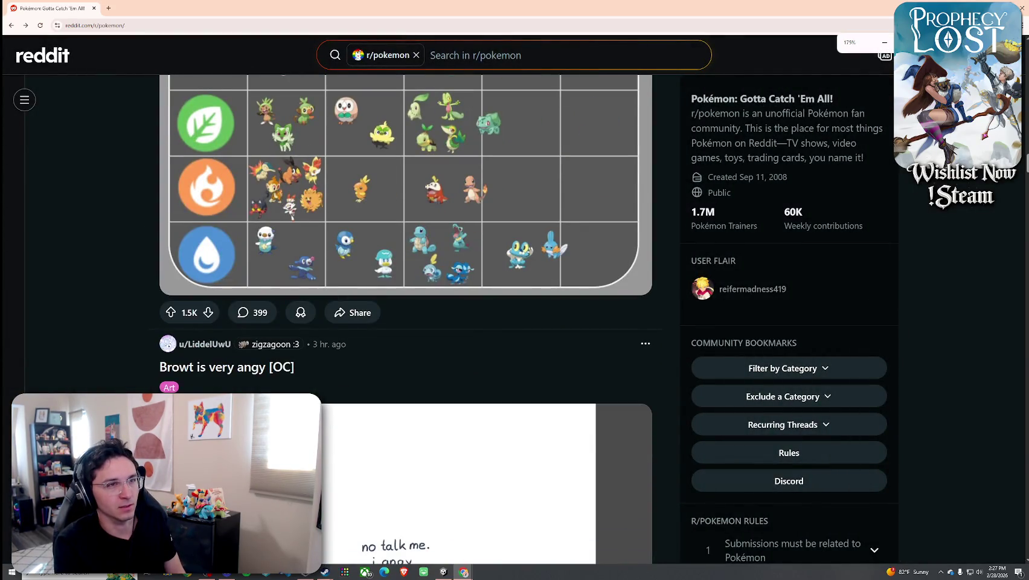
pyautogui.hotkey('ctrl', '-')
pyautogui.hotkey('ctrl', '-')
pyautogui.hotkey('ctrl', '-')
pyautogui.click(507, 264)
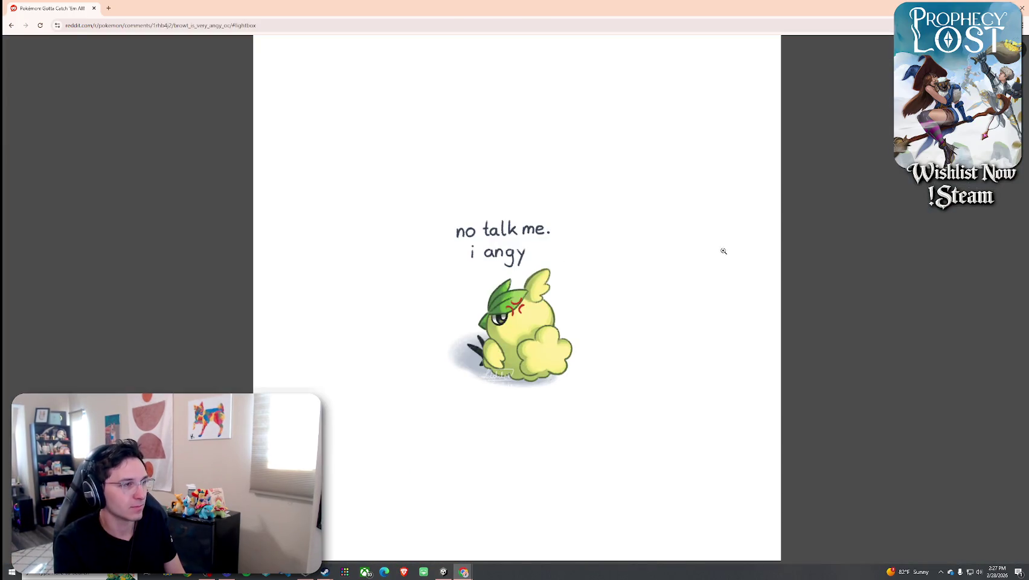
pyautogui.click(1025, 54)
# Scroll down to the Pombon prediction post and view its image full-size.
pyautogui.scroll(-3, 472, 274)
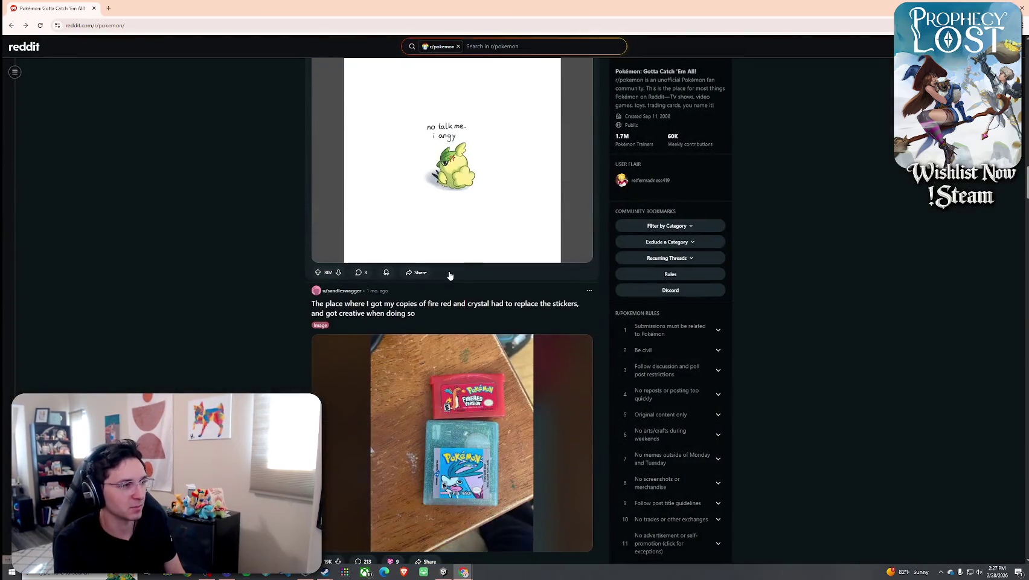
pyautogui.scroll(-1, 470, 251)
pyautogui.scroll(-10, 470, 252)
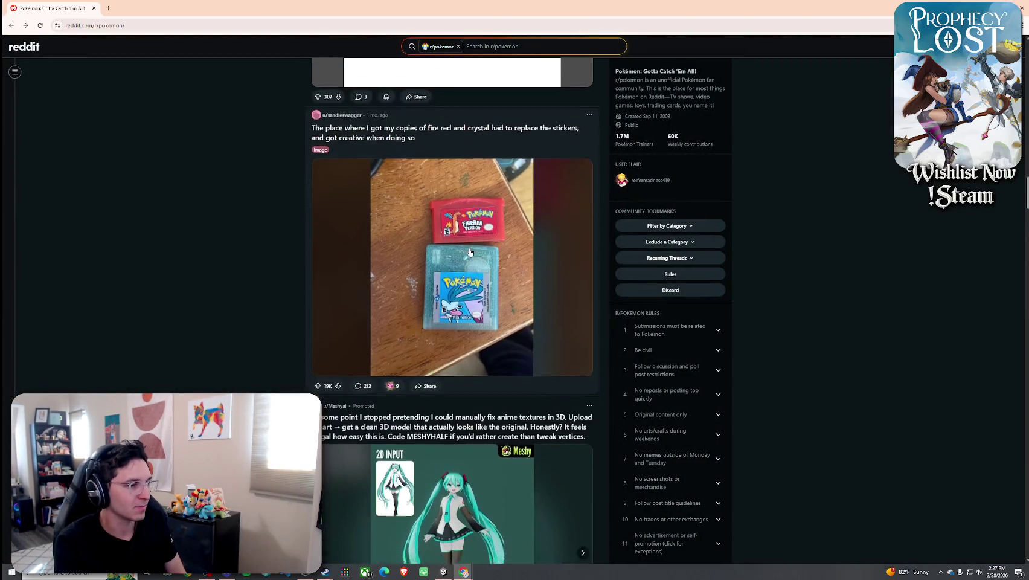
pyautogui.scroll(-2, 470, 252)
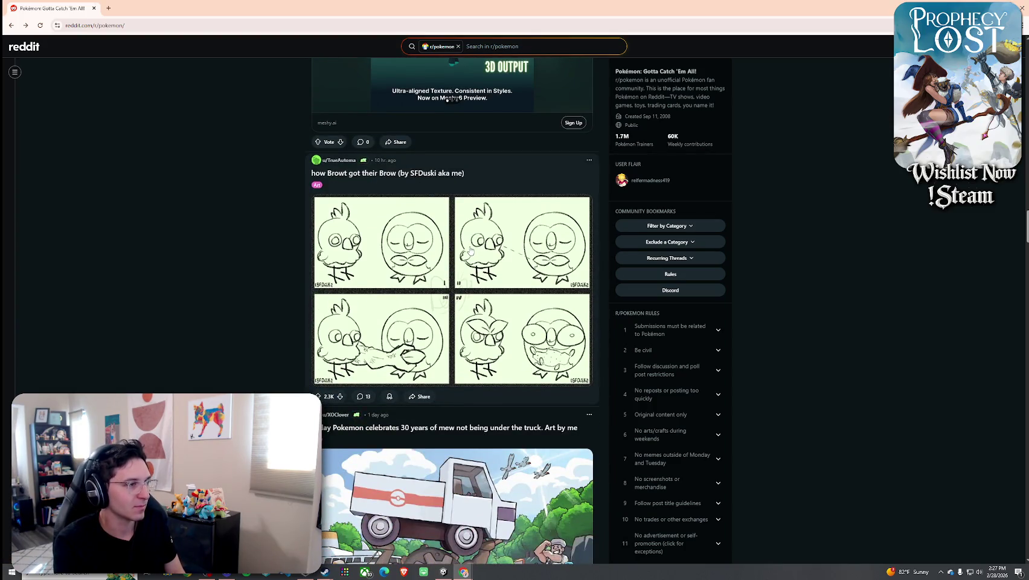
pyautogui.scroll(-4, 469, 250)
pyautogui.scroll(-5, 470, 250)
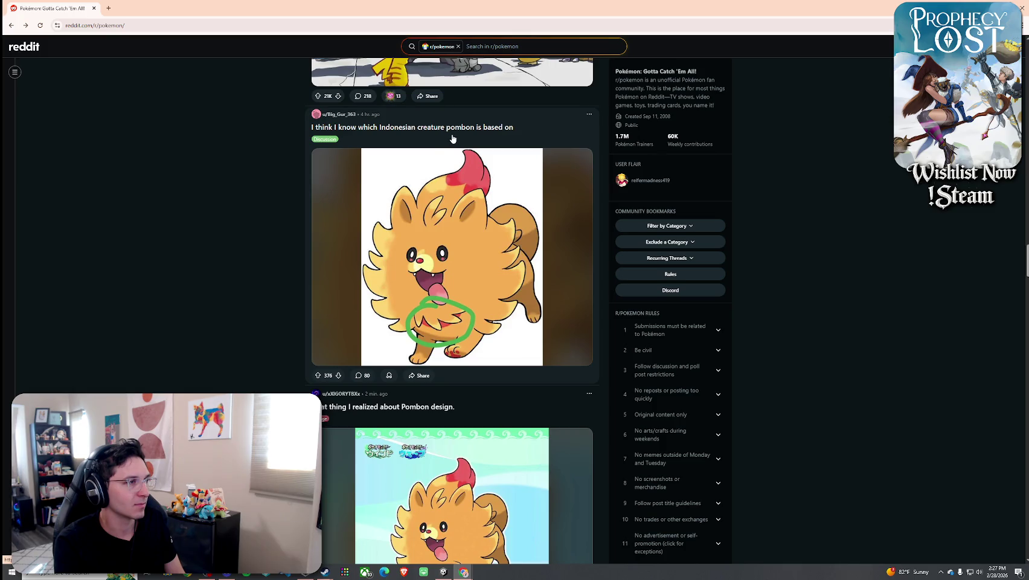
pyautogui.click(489, 260)
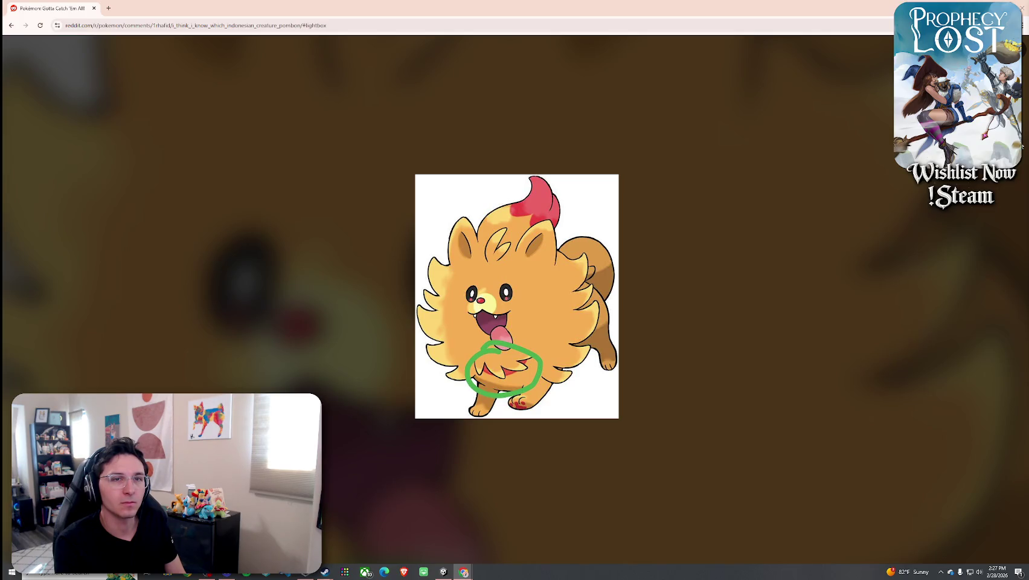
pyautogui.click(820, 61)
# Center and maximize the Pombon prediction window, then place the Indonesian mask clipart window over it.
pyautogui.moveTo(1026, 90); pyautogui.dragTo(524, 80)
pyautogui.doubleClick(581, 78)
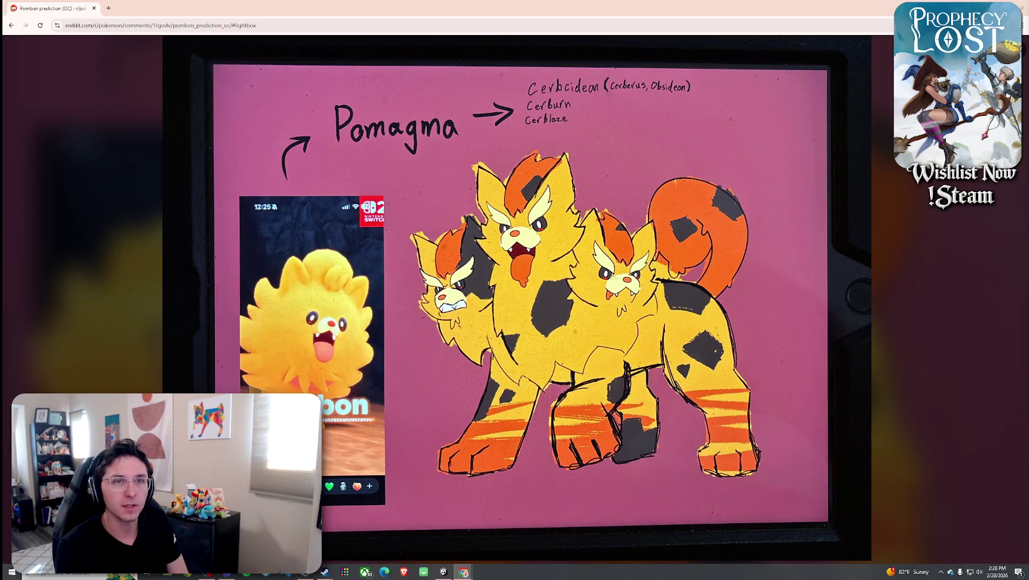
pyautogui.moveTo(0, 139)
pyautogui.mouseDown()
pyautogui.moveTo(523, 98)
pyautogui.moveTo(596, 77)
pyautogui.mouseUp()
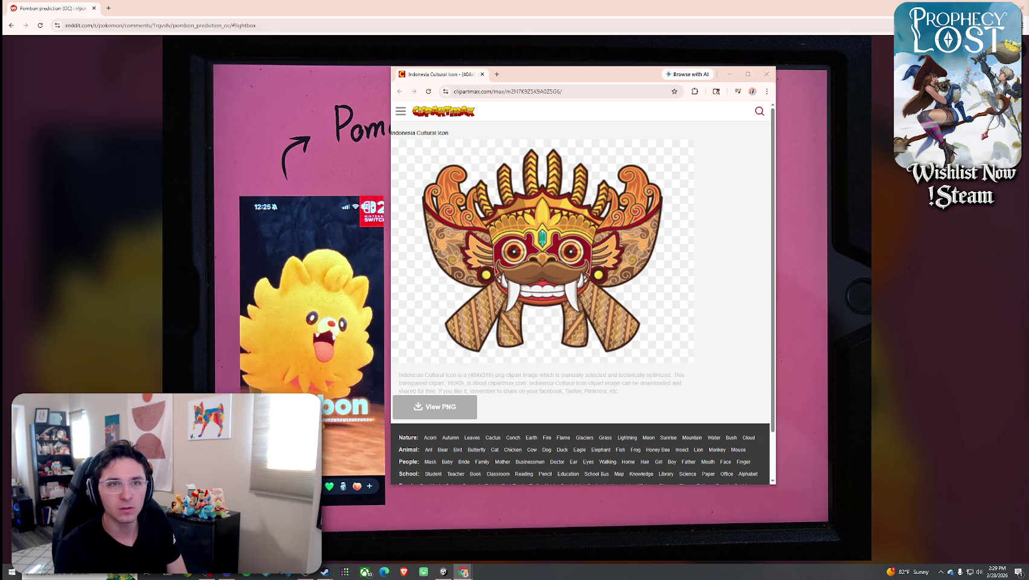
# Bring in the pngtree mask reference, close both mask windows, and exit the prediction lightbox.
pyautogui.moveTo(1020, 80); pyautogui.dragTo(249, 75)
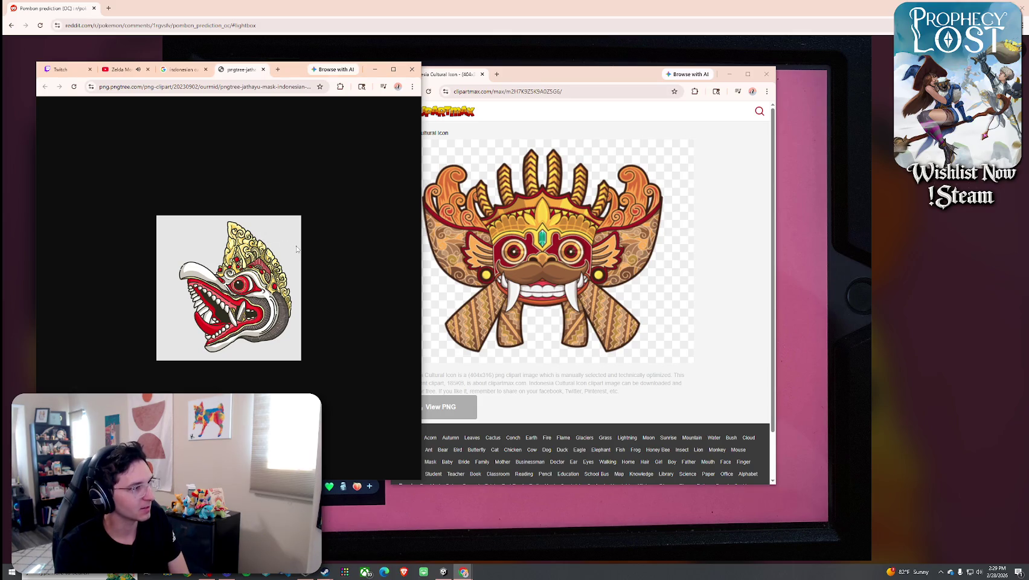
pyautogui.click(766, 74)
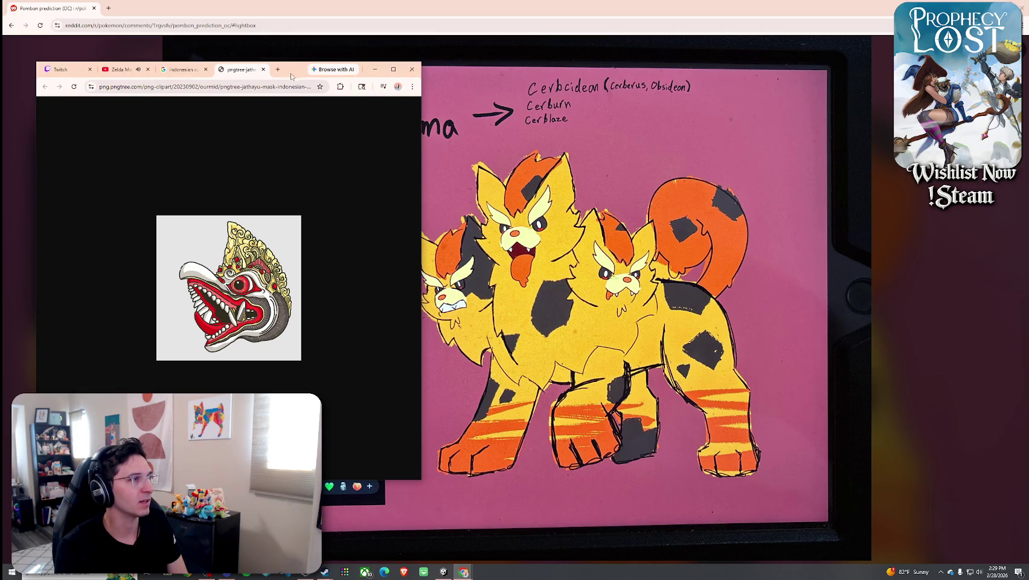
pyautogui.click(410, 72)
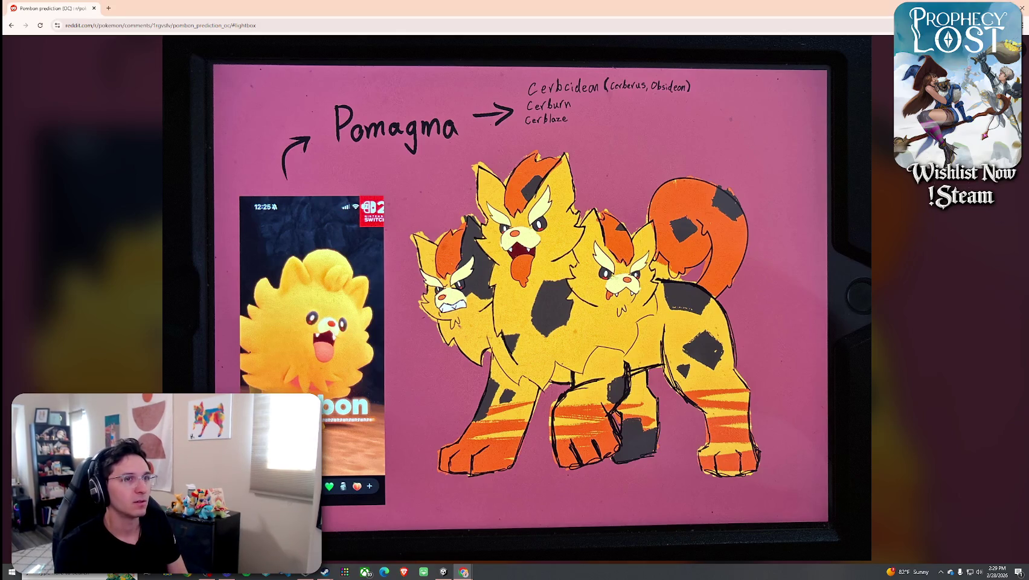
pyautogui.press('Escape')
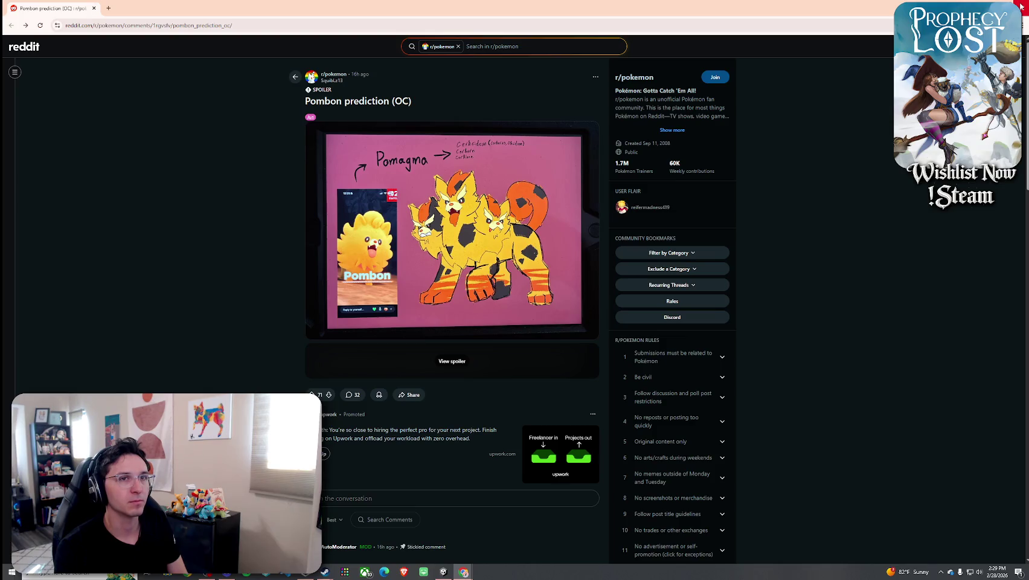
# Go back to r/pokemon and scroll to the Browt, Pombon and Gecqua Sword-and-Shield-style post.
pyautogui.hotkey('alt', 'Left')
pyautogui.scroll(-3, 881, 162)
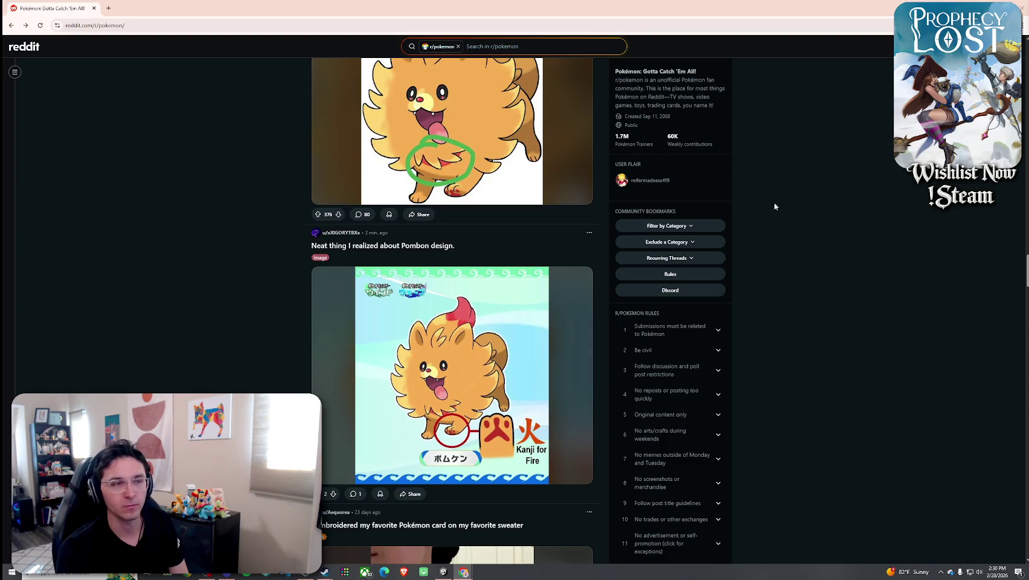
pyautogui.scroll(-3, 571, 172)
pyautogui.scroll(-3, 566, 172)
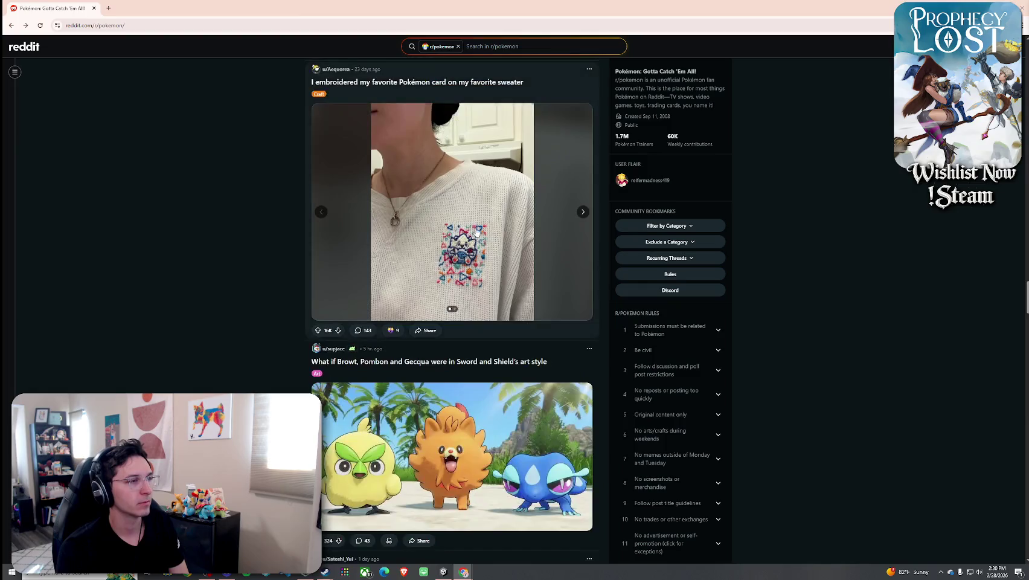
pyautogui.click(566, 172)
pyautogui.click(1019, 299)
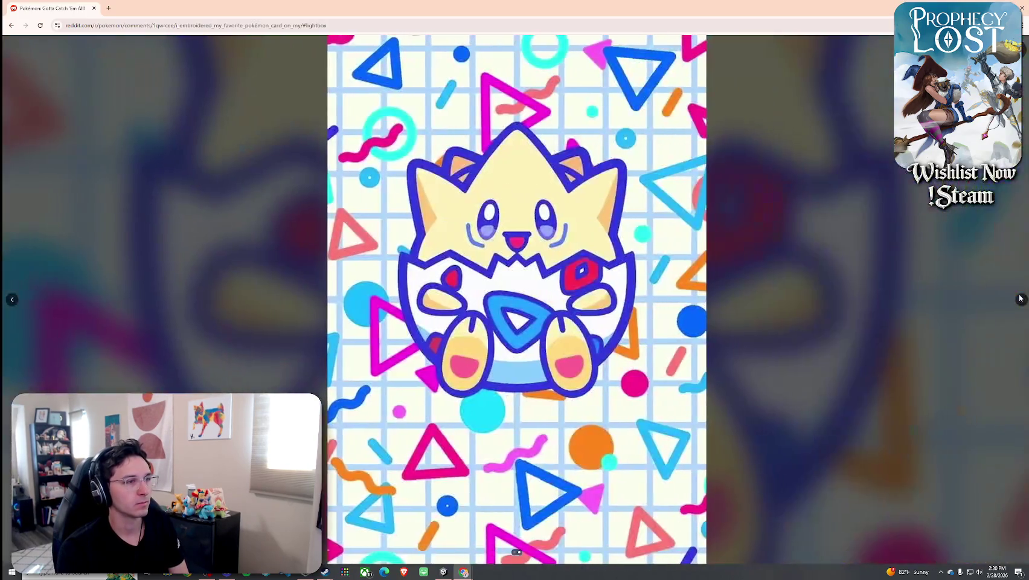
pyautogui.click(1024, 54)
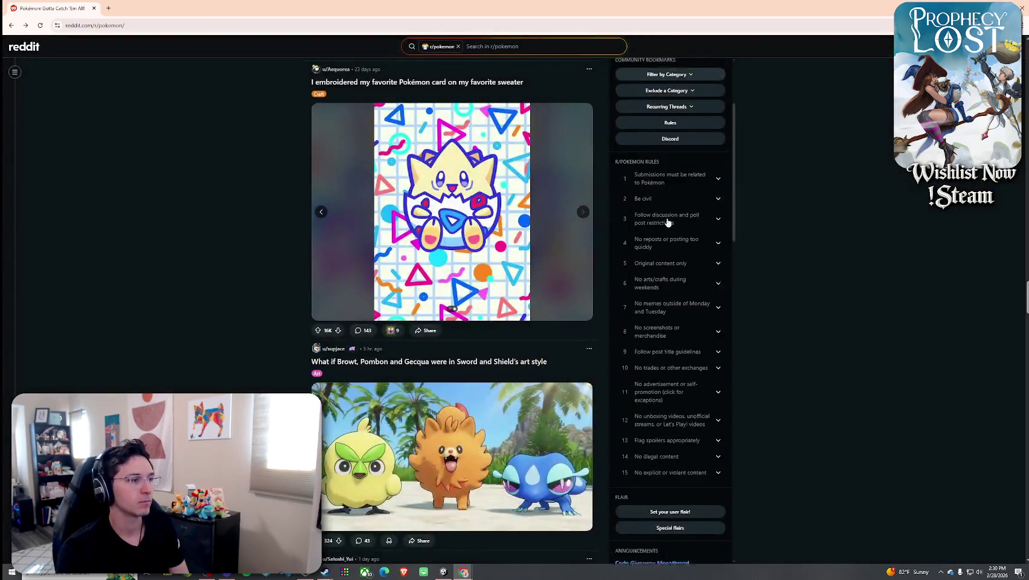
pyautogui.scroll(-2, 573, 217)
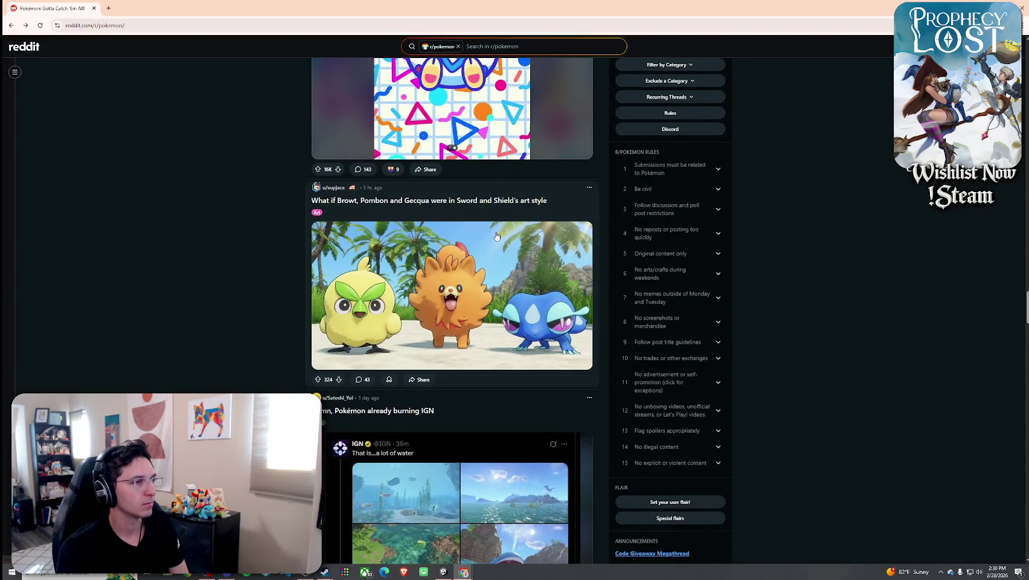
pyautogui.click(518, 251)
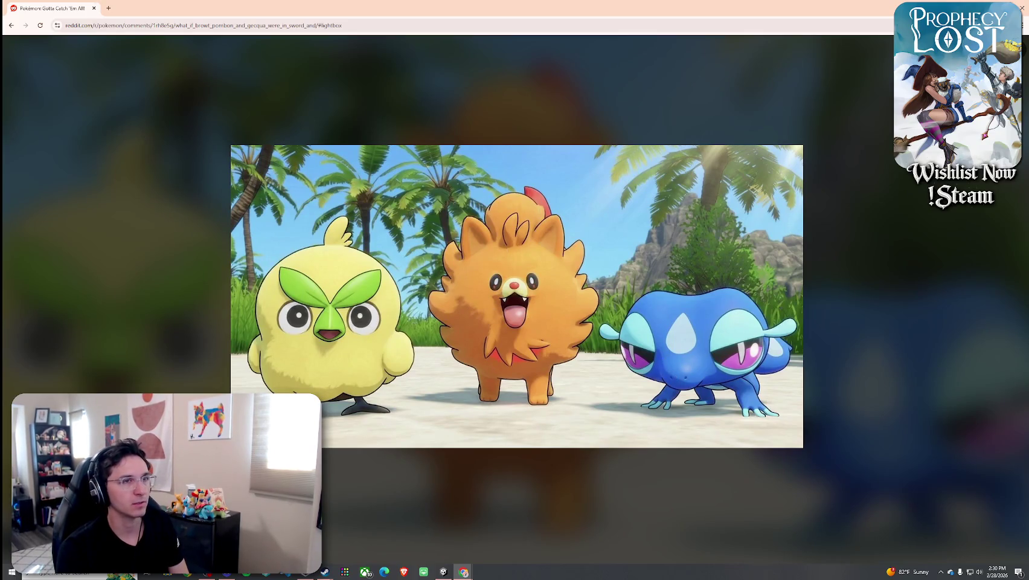
pyautogui.press('Escape')
pyautogui.scroll(-3, 474, 285)
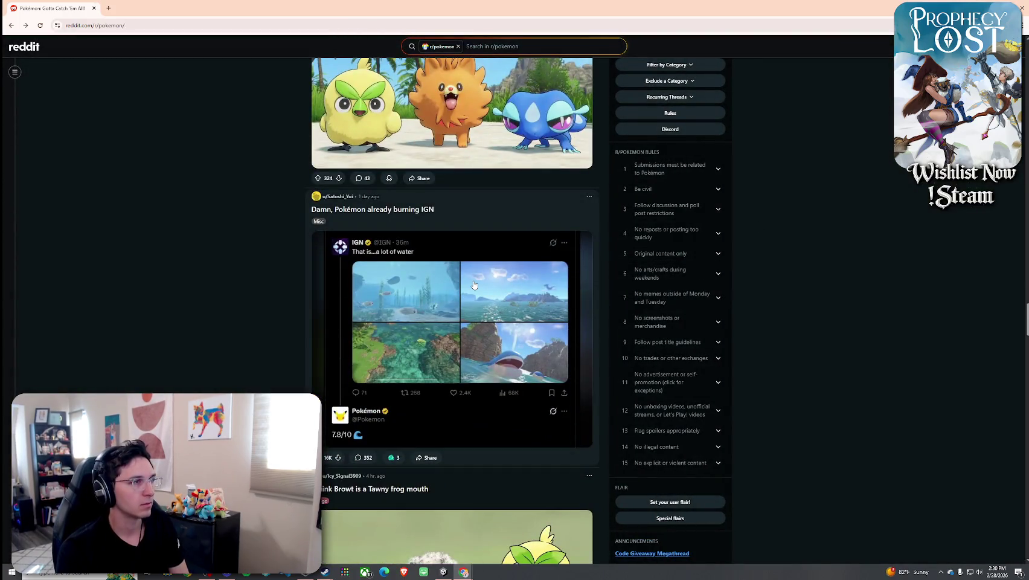
pyautogui.scroll(-1, 474, 285)
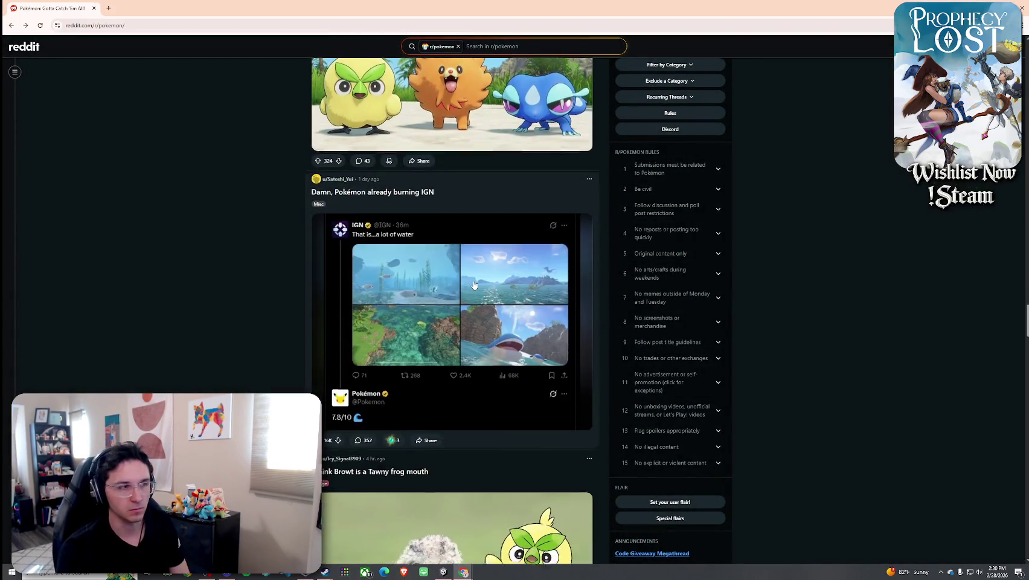
pyautogui.scroll(-3, 473, 281)
pyautogui.scroll(-2, 476, 272)
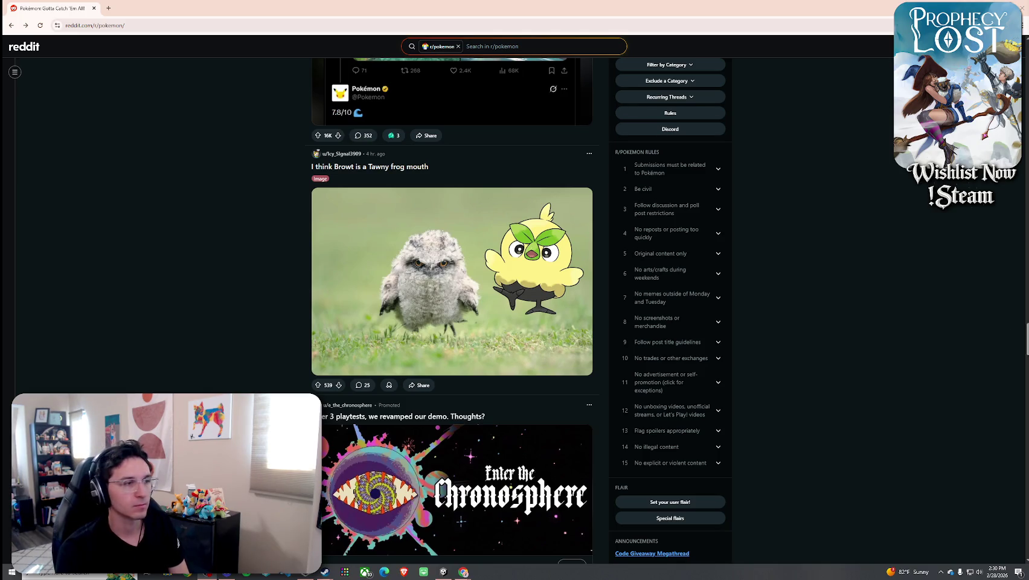
# Scroll to the 'Here's your new starter' post and drag the Imgur muscular Pombon window beside it.
pyautogui.scroll(-9, 591, 263)
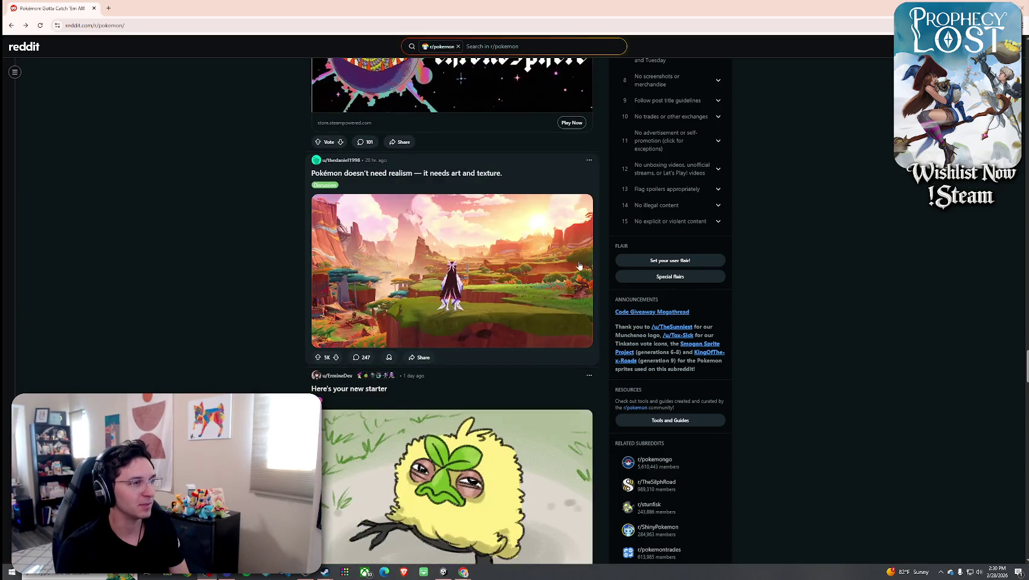
pyautogui.scroll(-3, 552, 272)
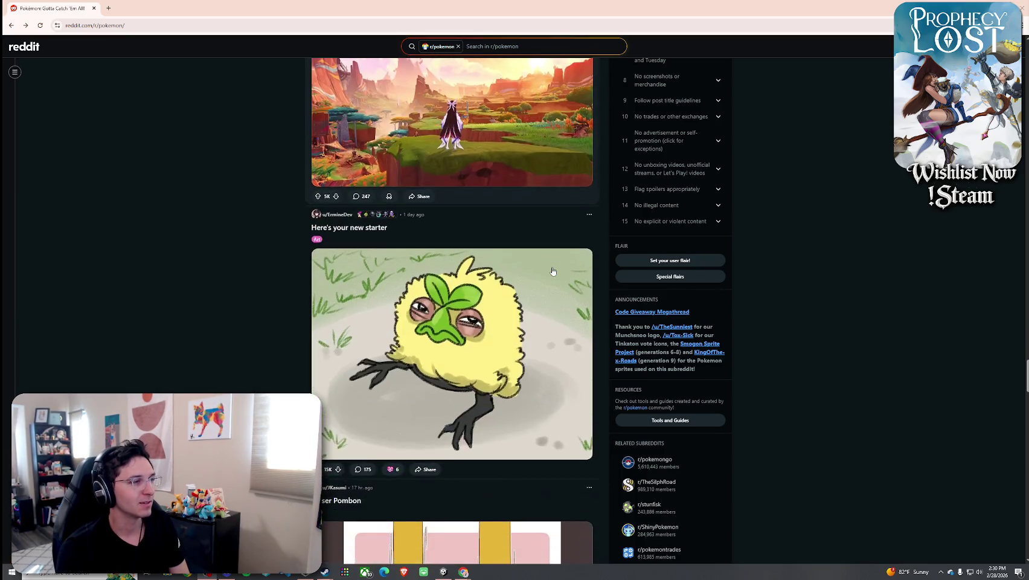
pyautogui.scroll(2, 552, 272)
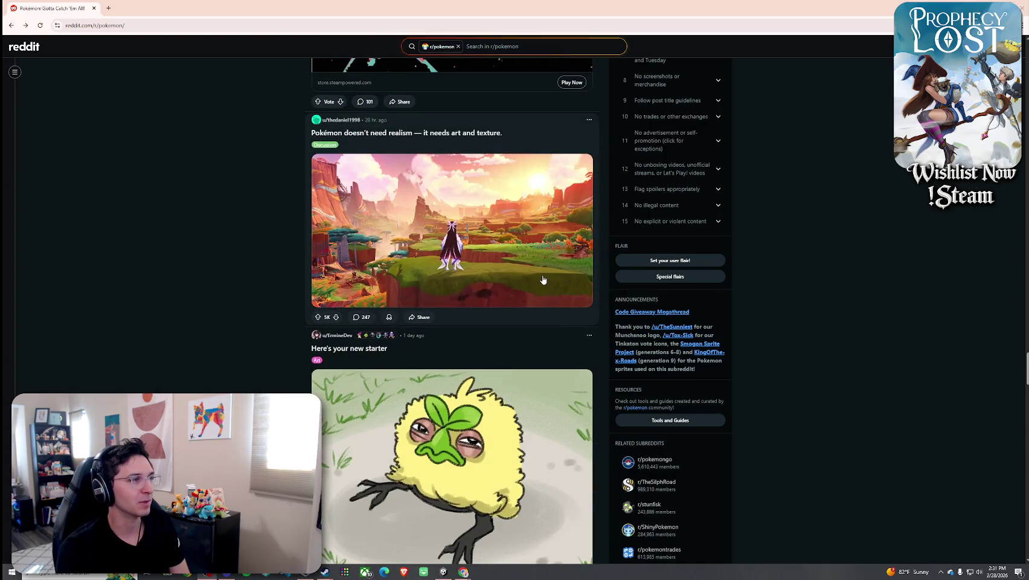
pyautogui.scroll(-2, 549, 276)
pyautogui.scroll(1, 543, 279)
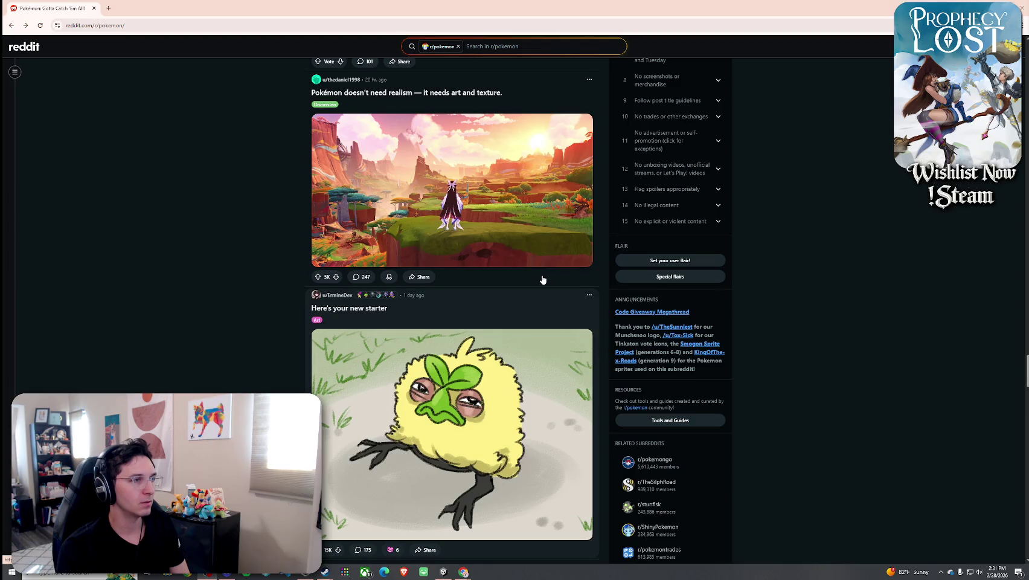
pyautogui.scroll(-2, 542, 280)
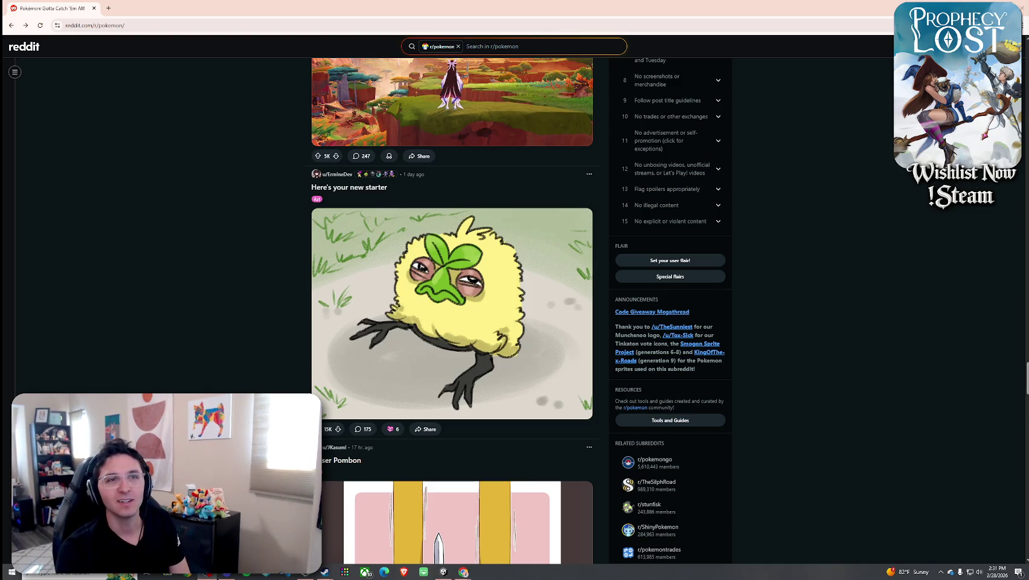
pyautogui.moveTo(1028, 56); pyautogui.dragTo(629, 61)
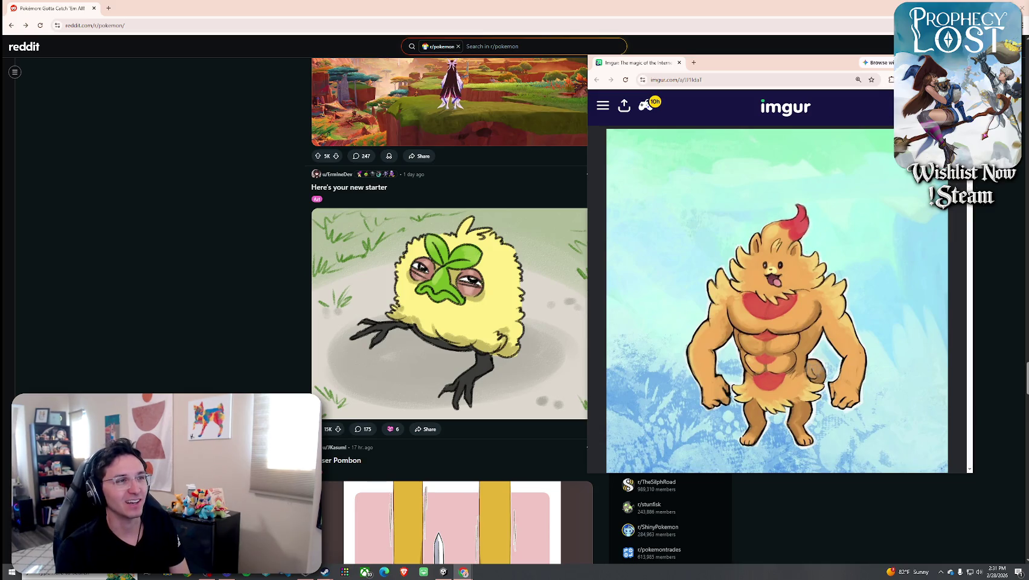
# Close the Imgur muscular Pombon window with Ctrl+W.
pyautogui.hotkey('ctrl', 'w')
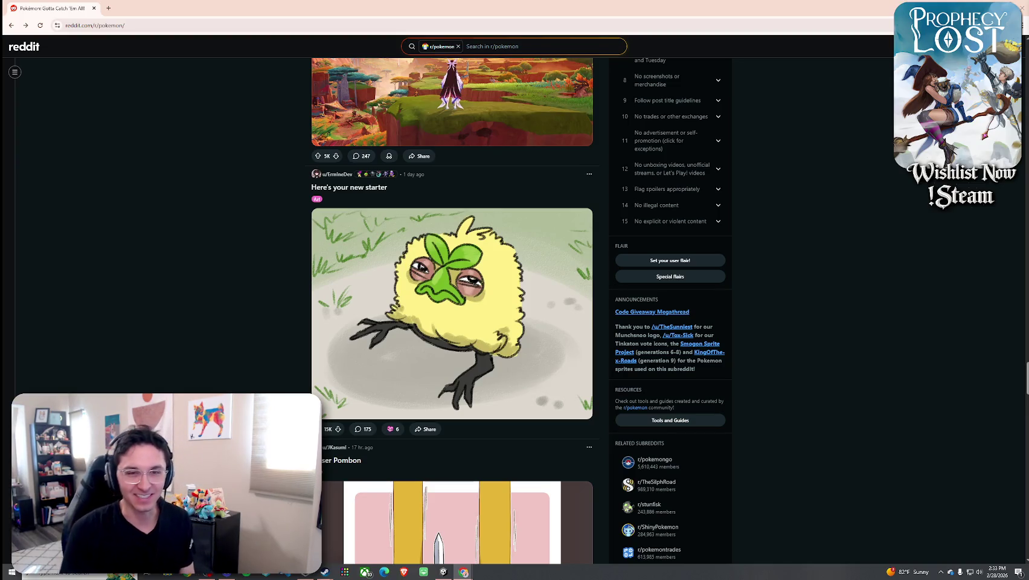
# Scroll to the '[OC] Browt, Pombon, and Gecqua!' post and view its artwork full-size.
pyautogui.scroll(-3, 509, 268)
pyautogui.scroll(-5, 509, 268)
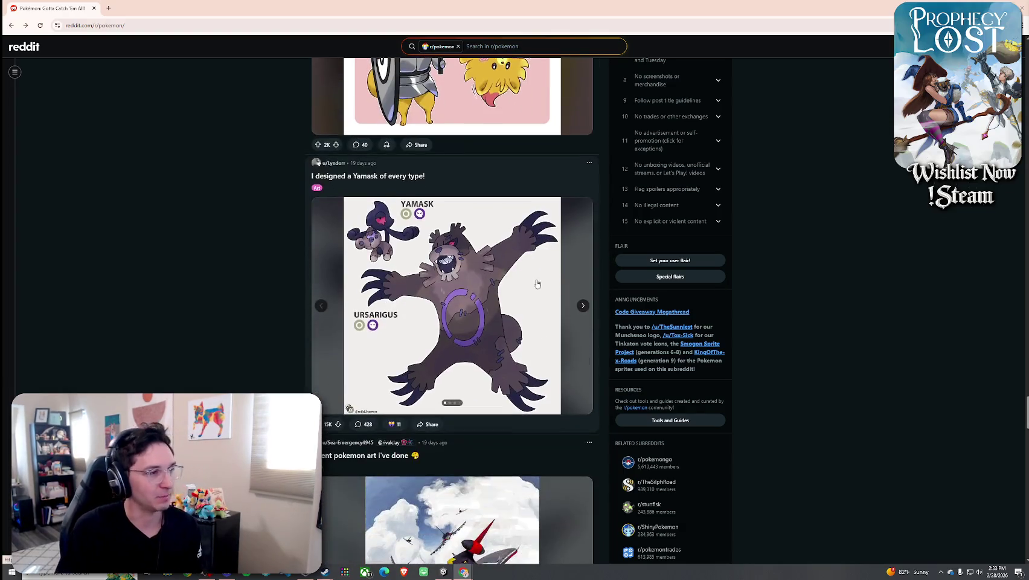
pyautogui.scroll(-8, 536, 283)
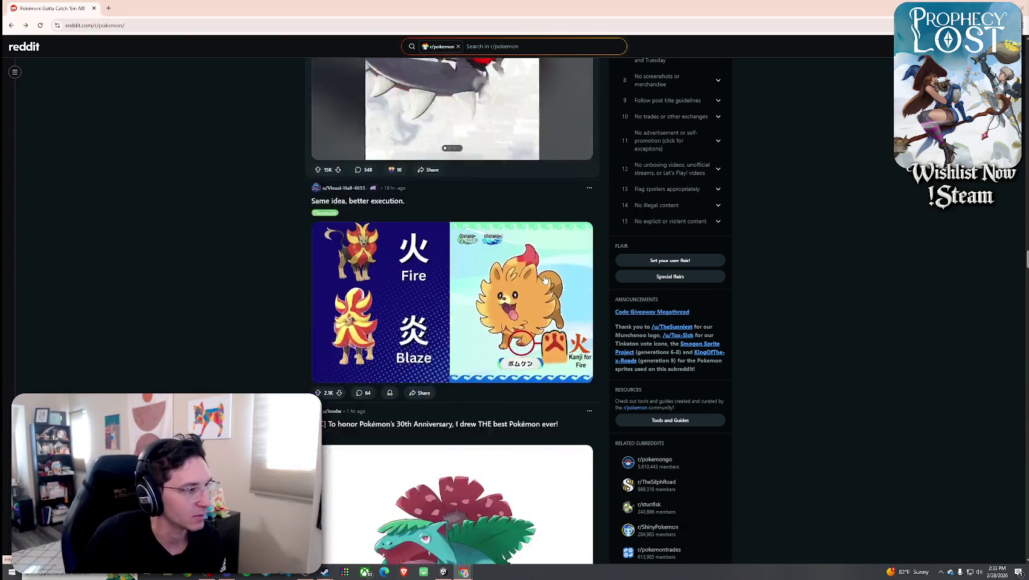
pyautogui.scroll(-7, 544, 279)
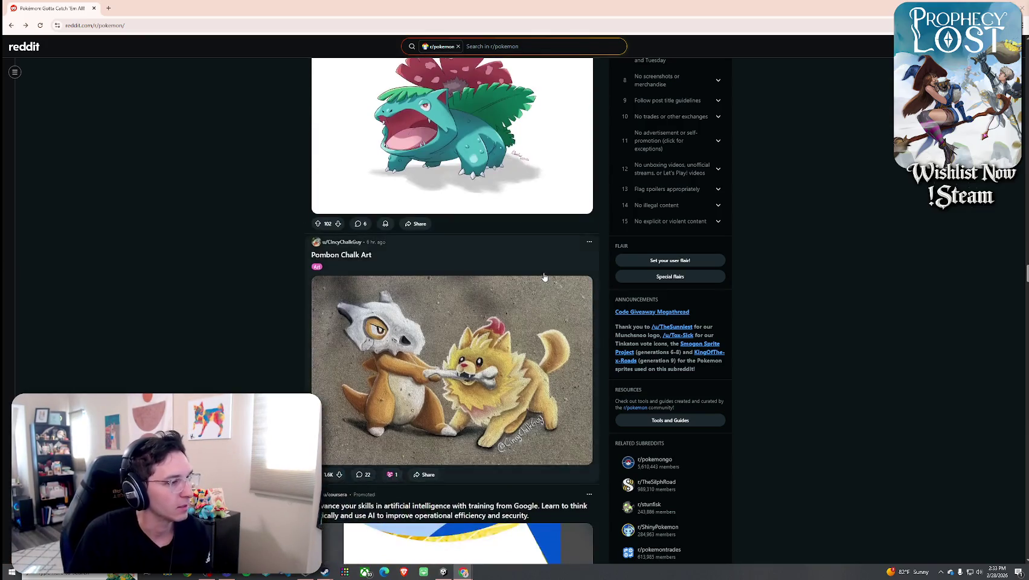
pyautogui.scroll(-8, 543, 275)
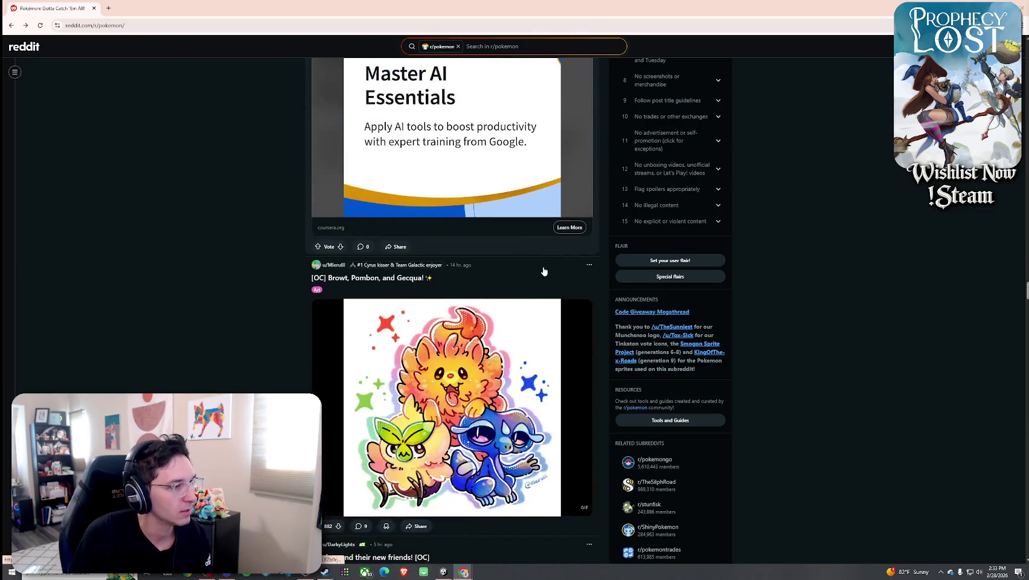
pyautogui.scroll(-2, 543, 271)
pyautogui.click(519, 269)
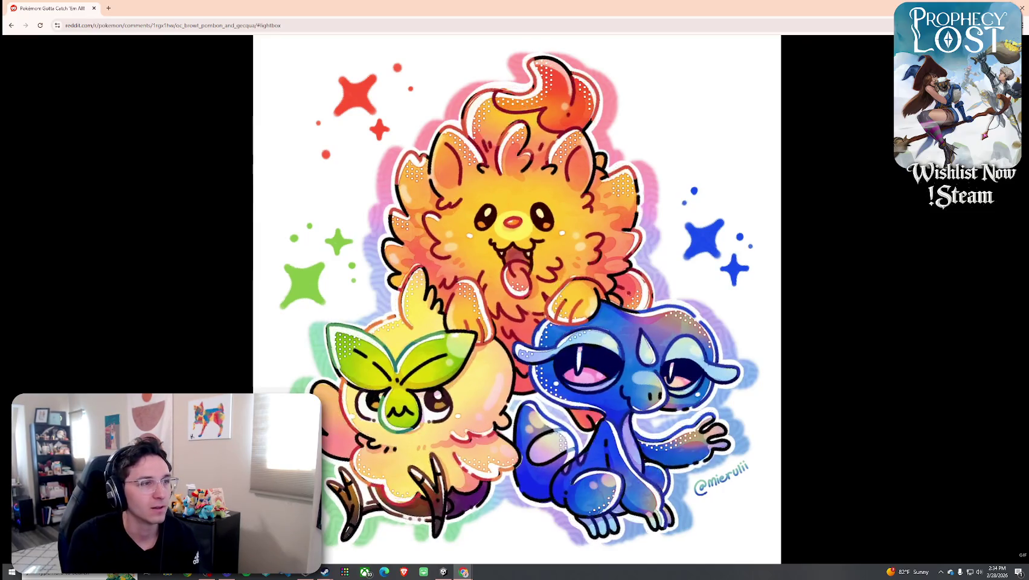
pyautogui.press('Escape')
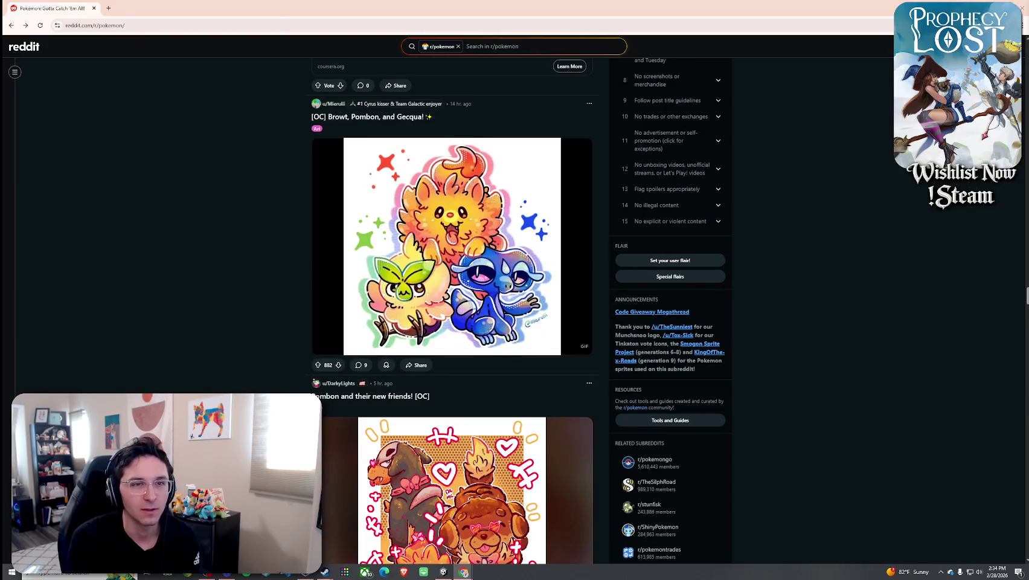
# Bring the twimg fire-maned creature image window forward and maximize it.
pyautogui.moveTo(1026, 121)
pyautogui.mouseDown()
pyautogui.moveTo(751, 118)
pyautogui.moveTo(589, 93)
pyautogui.mouseUp()
pyautogui.doubleClick(589, 93)
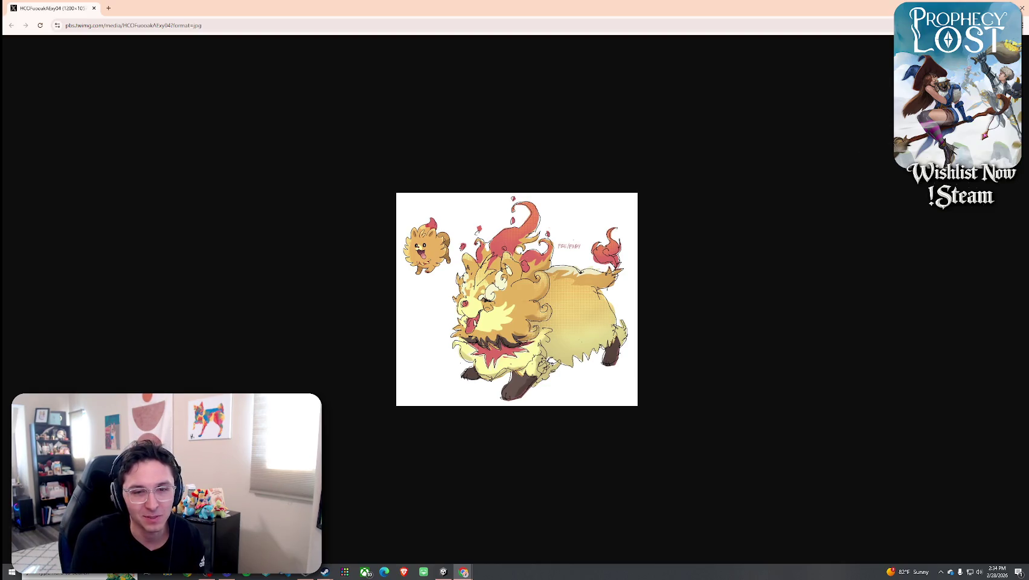
# Close the creature image window and view the Gen 9 vs Gen 10 image full-size twice.
pyautogui.click(1021, 7)
pyautogui.scroll(-2, 559, 186)
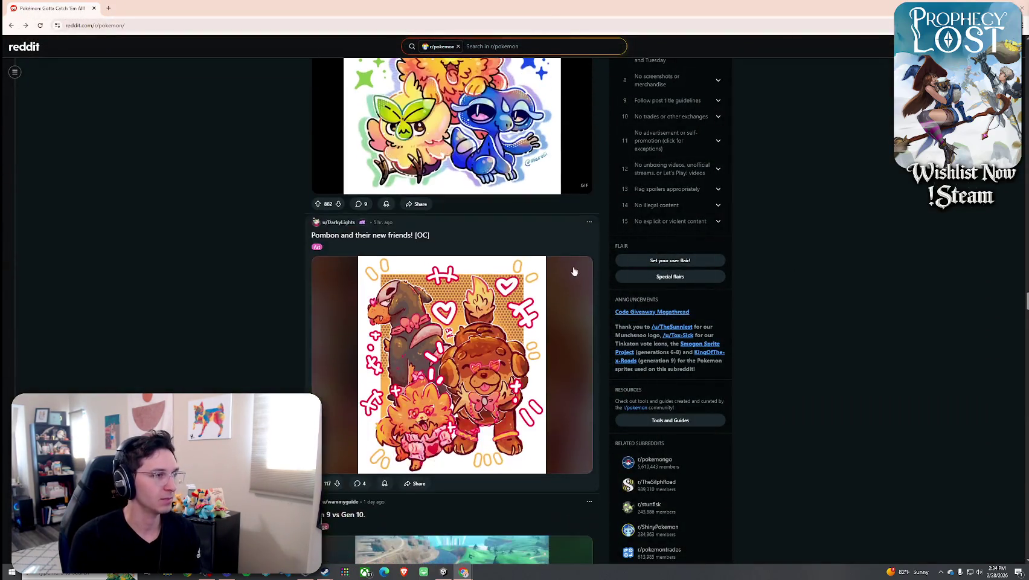
pyautogui.scroll(-3, 559, 186)
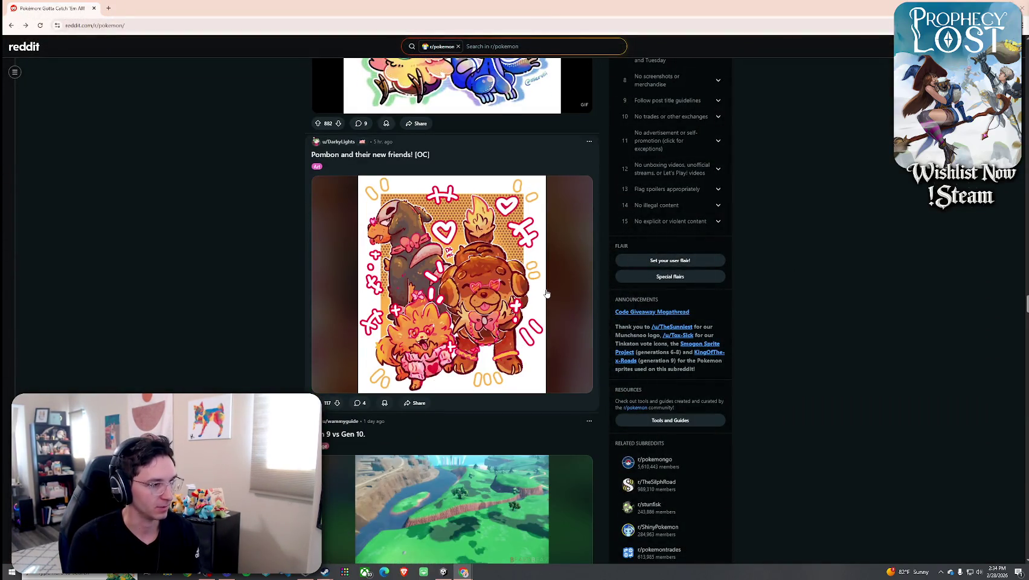
pyautogui.scroll(-2, 548, 290)
pyautogui.click(497, 327)
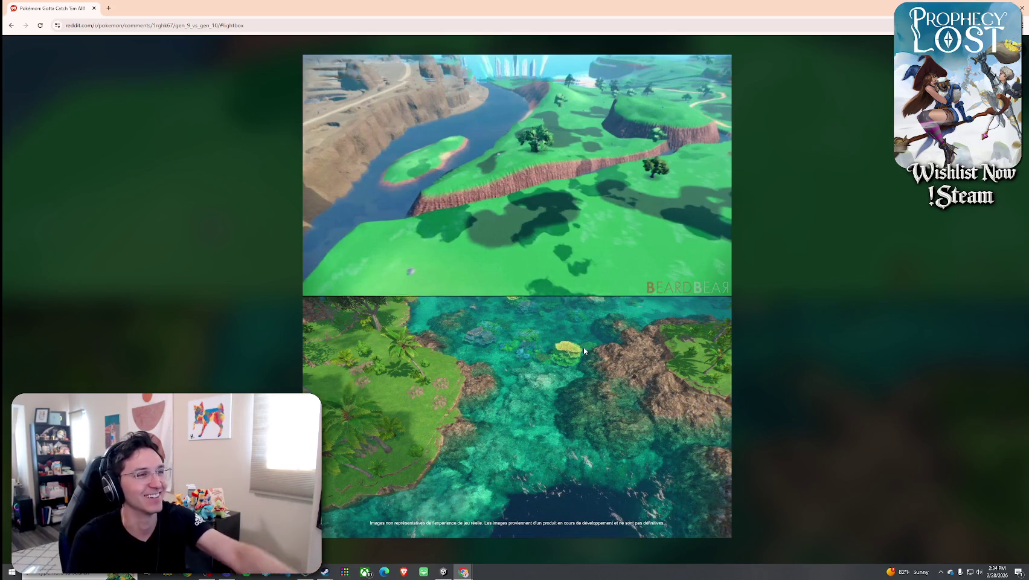
pyautogui.press('Escape')
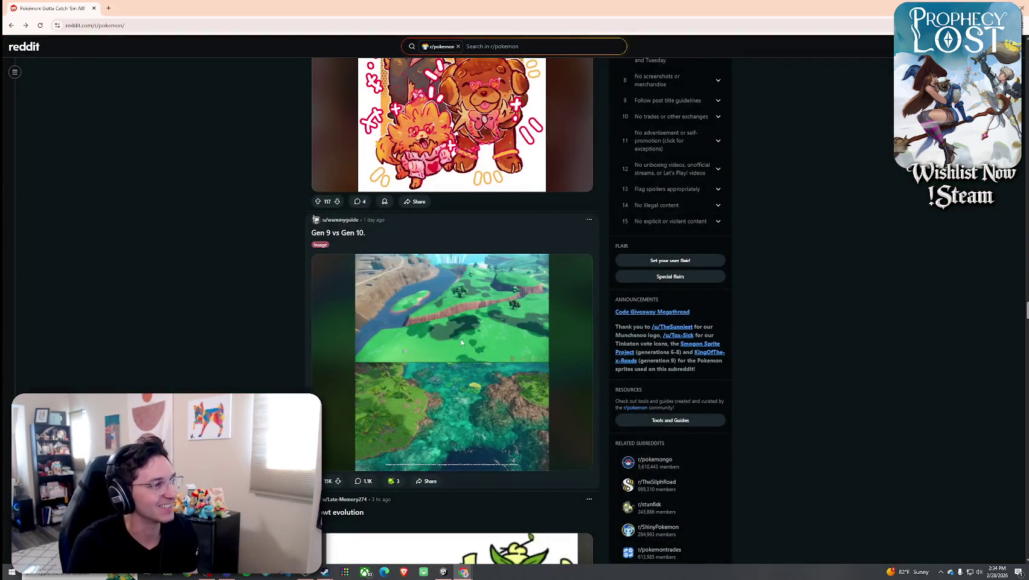
pyautogui.click(544, 348)
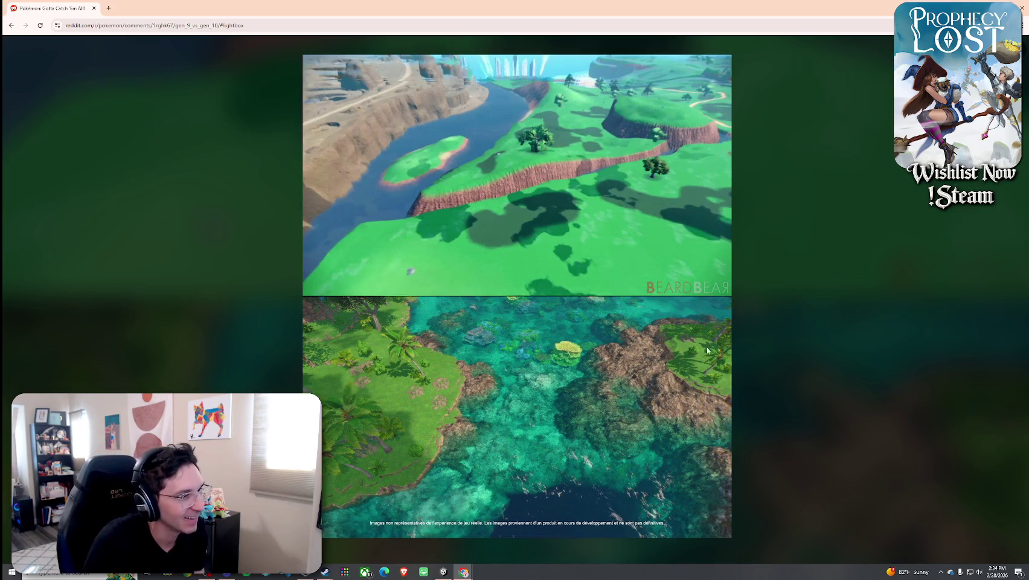
pyautogui.press('Escape')
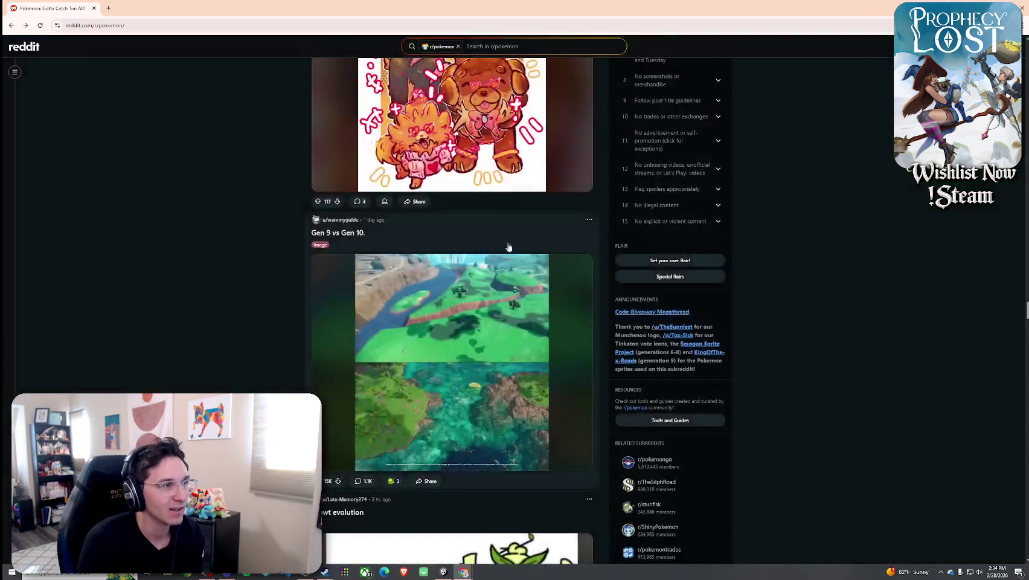
# Scroll further and view the Browt evolution image full-size.
pyautogui.scroll(-3, 487, 243)
pyautogui.scroll(-2, 486, 243)
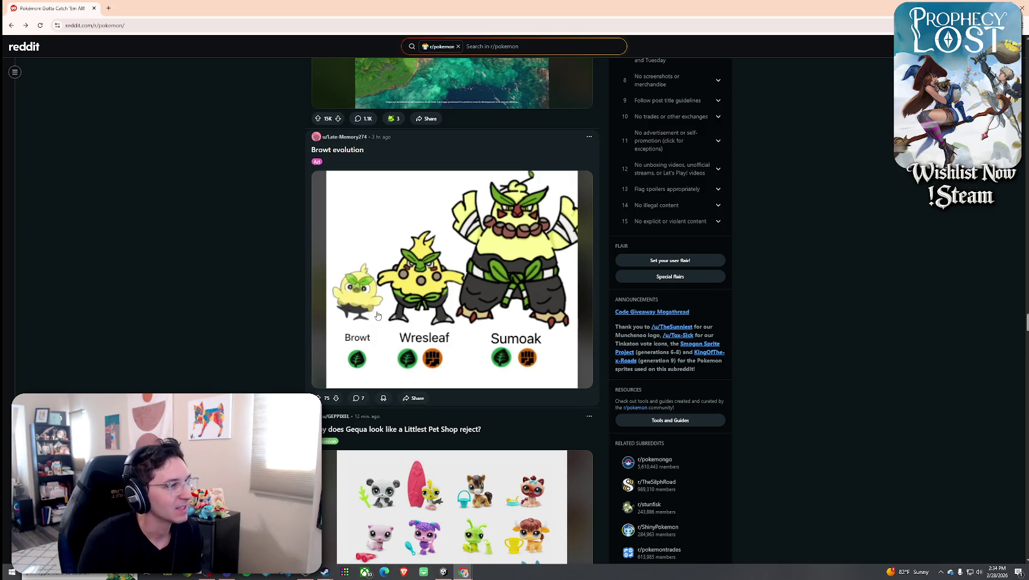
pyautogui.click(401, 305)
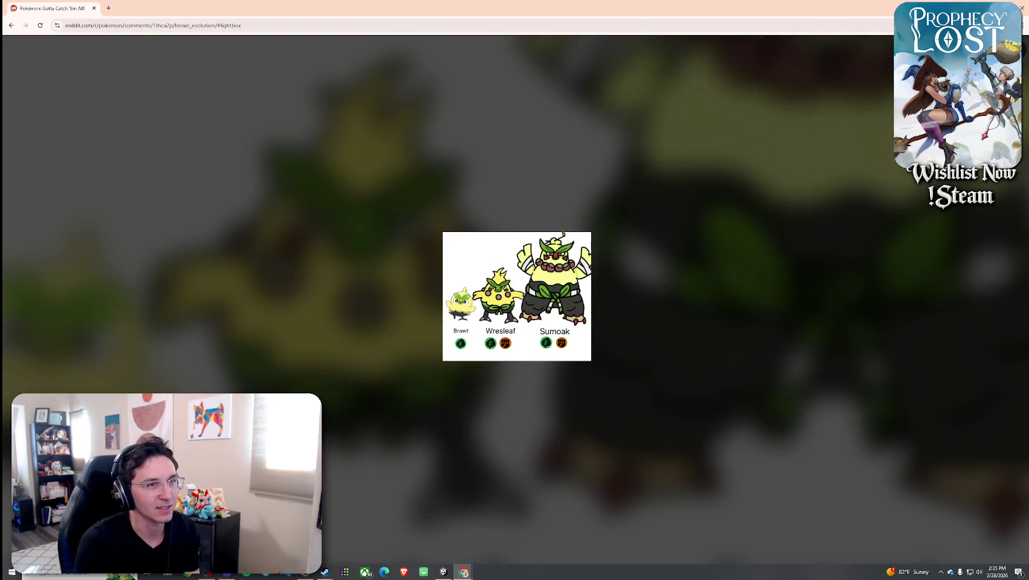
pyautogui.click(815, 317)
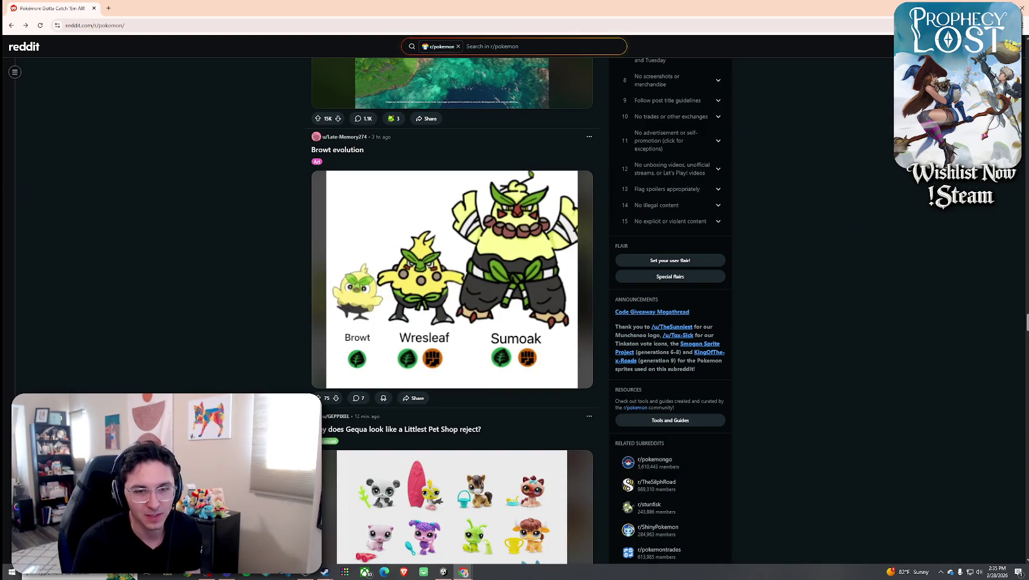
pyautogui.scroll(1, 674, 283)
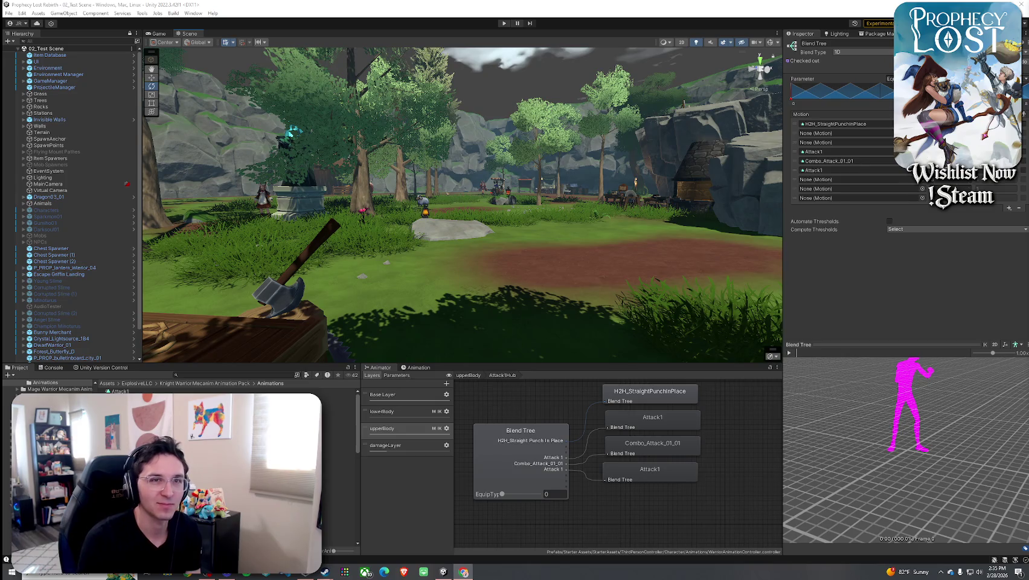
# Close the fox-drawing image window covering Unity and enter play mode in 02_Test Scene.
pyautogui.click(9, 13)
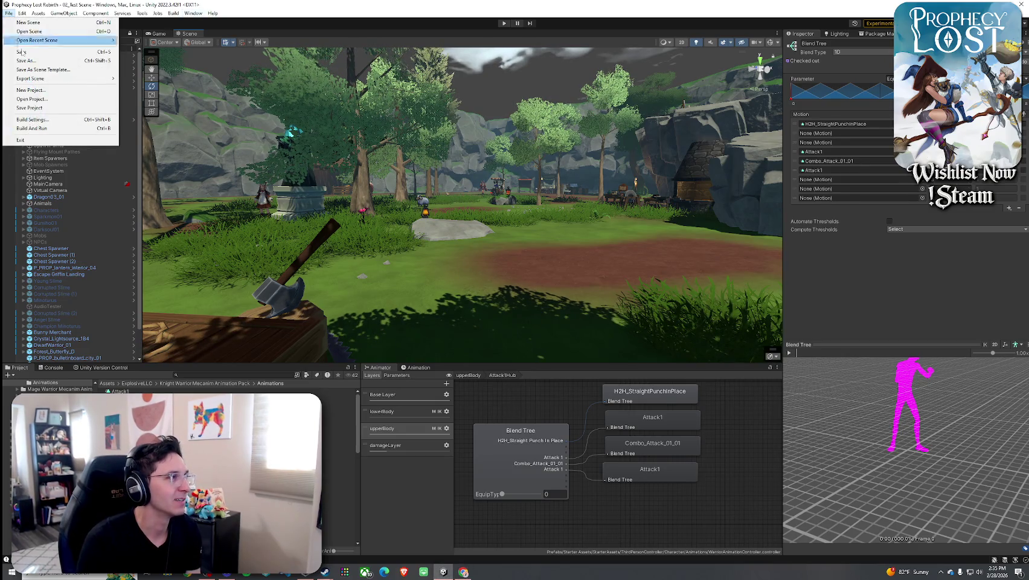
pyautogui.click(119, 7)
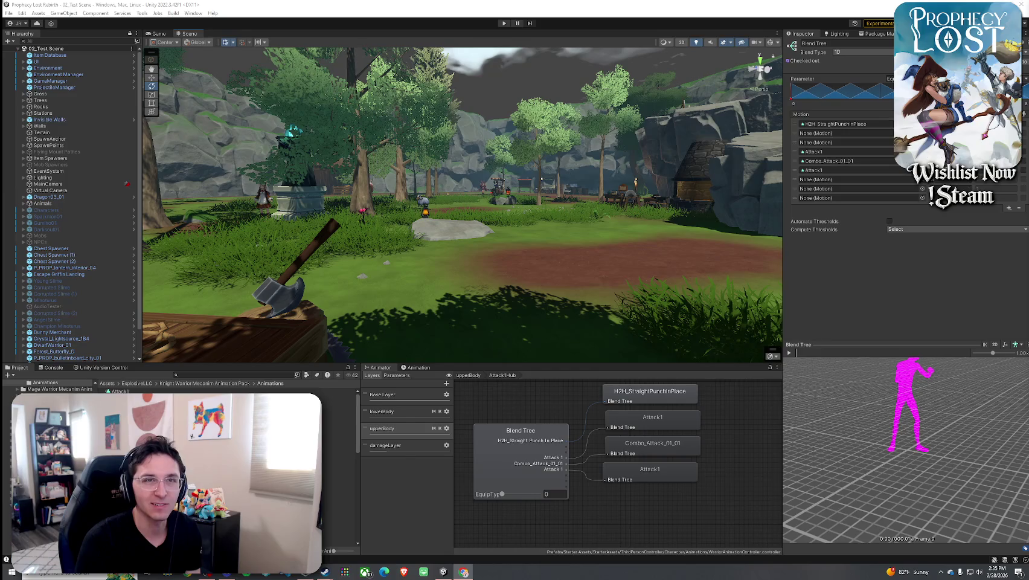
pyautogui.press('super+shift+Left')
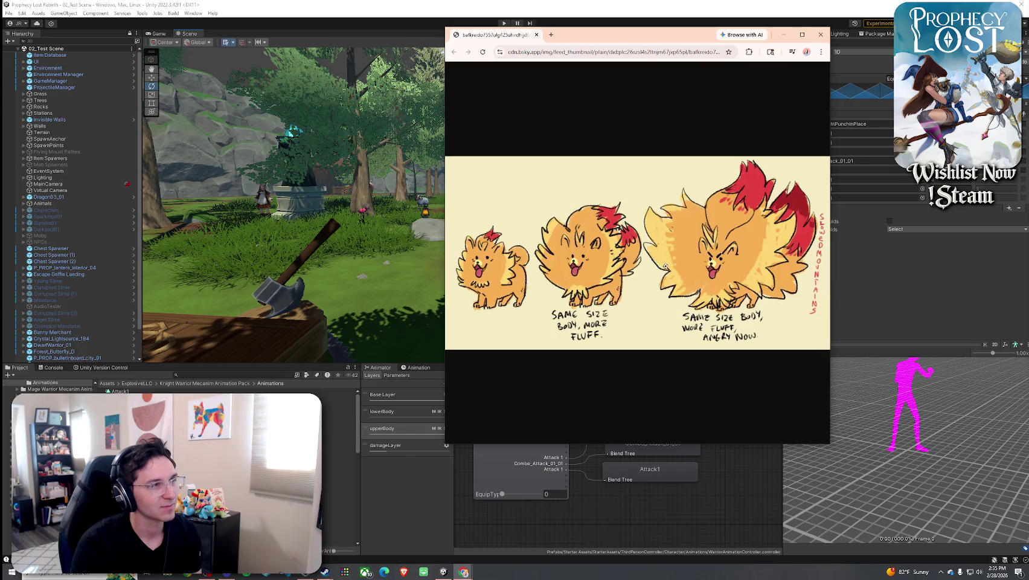
pyautogui.click(536, 35)
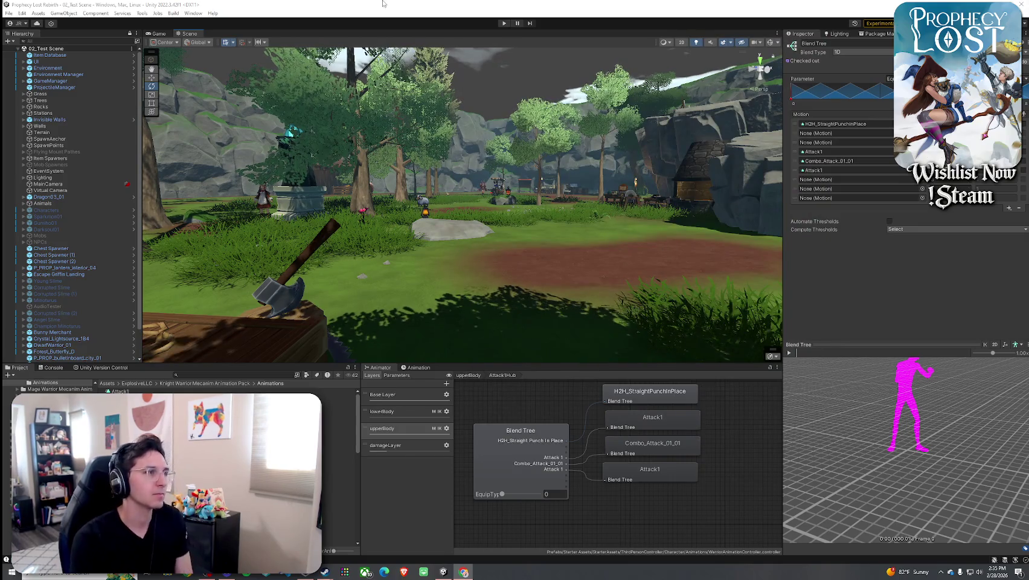
pyautogui.click(8, 12)
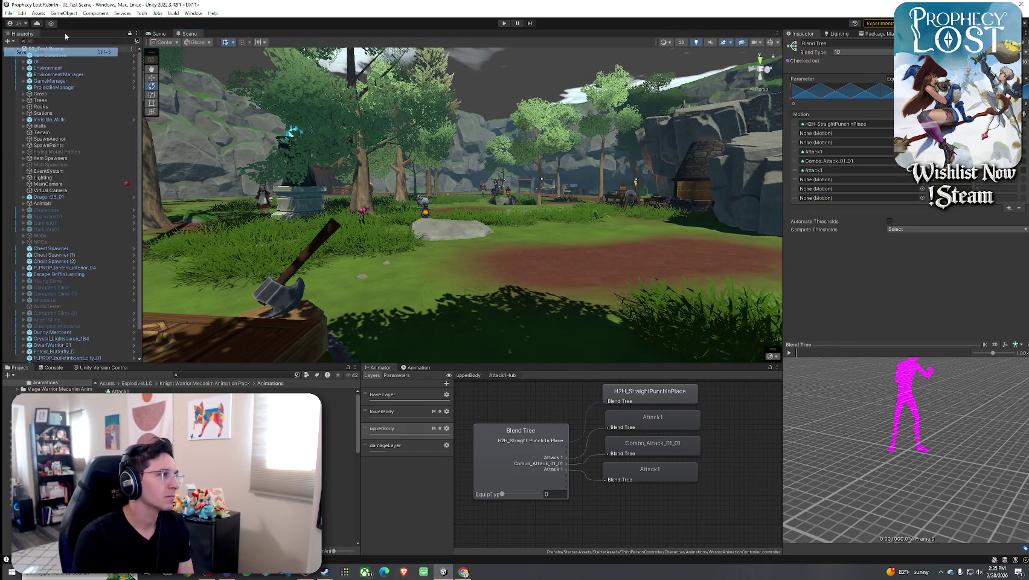
pyautogui.click(503, 24)
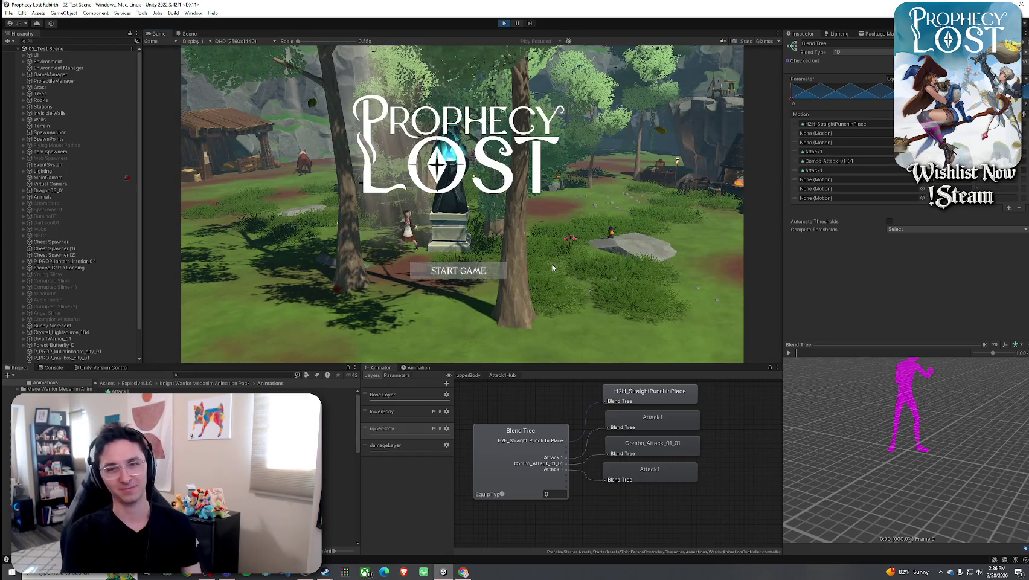
# Start the game from the title screen, run forward and check the inventory.
pyautogui.click(460, 272)
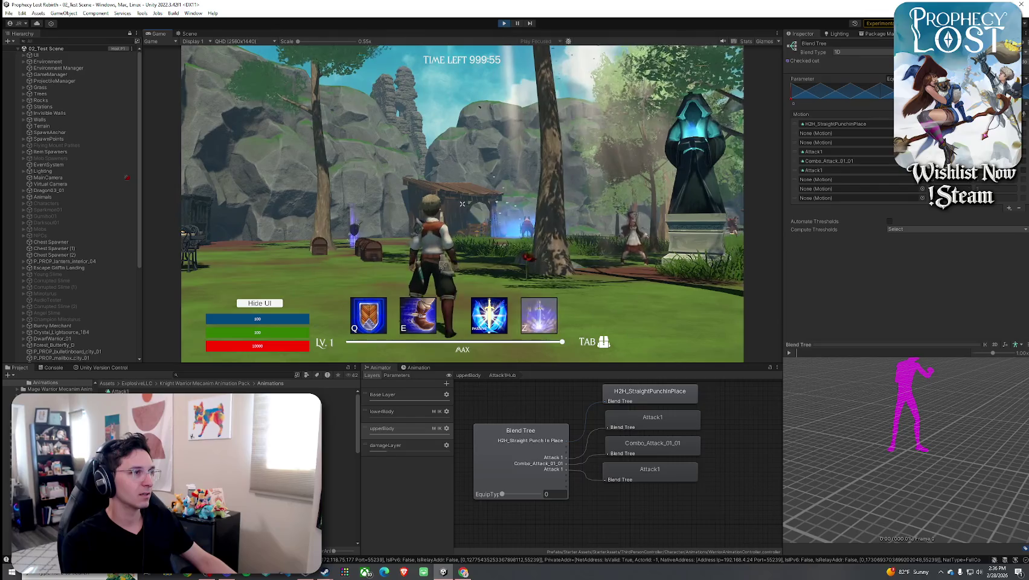
pyautogui.press('w')
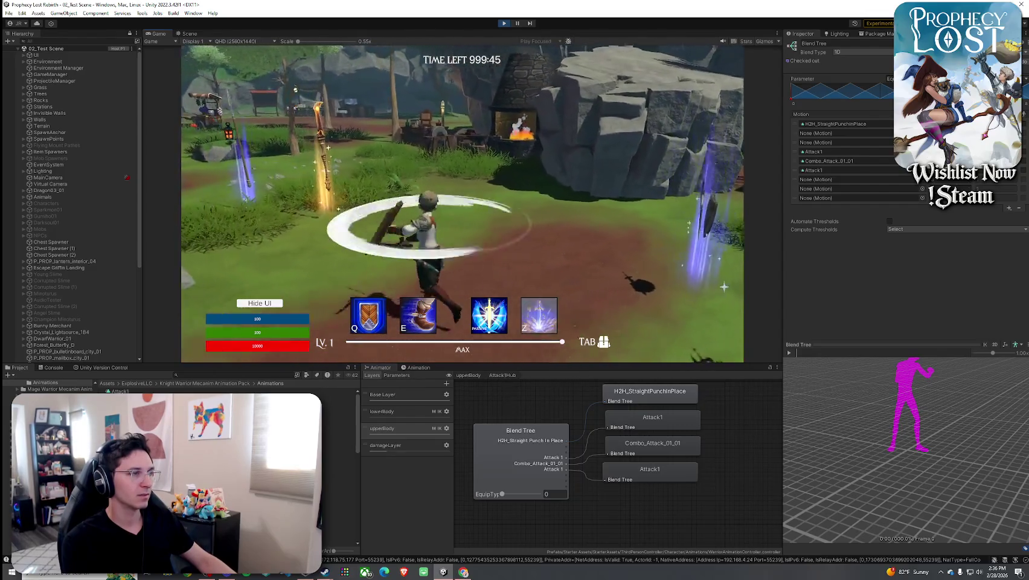
pyautogui.press('Tab')
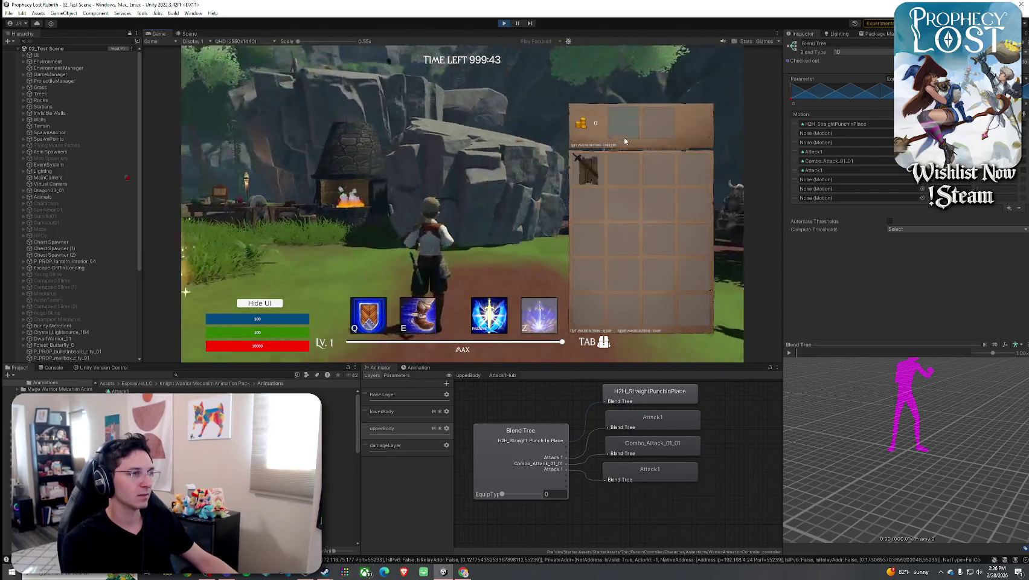
pyautogui.press('Tab')
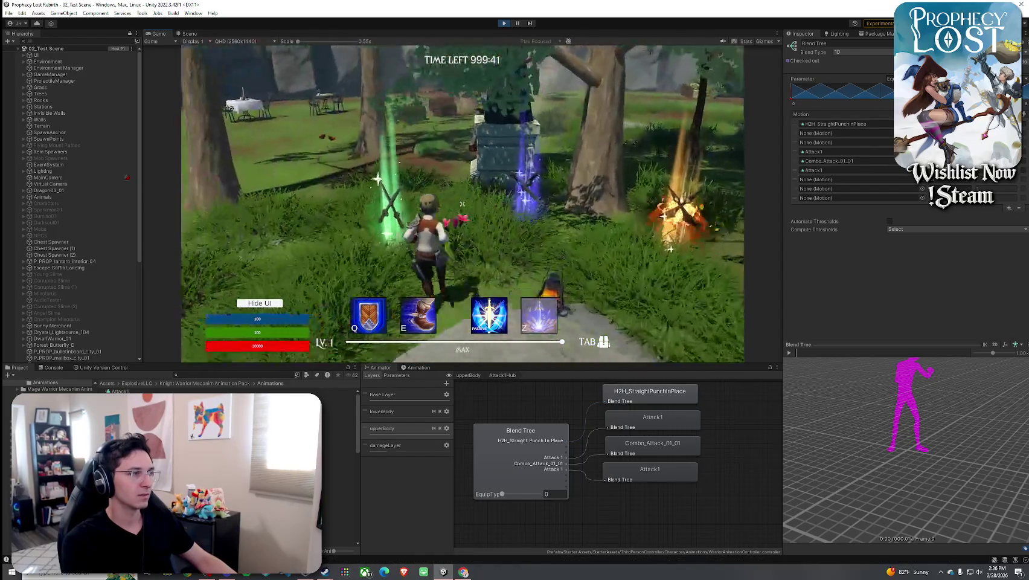
pyautogui.press('Tab')
pyautogui.press('Tab')
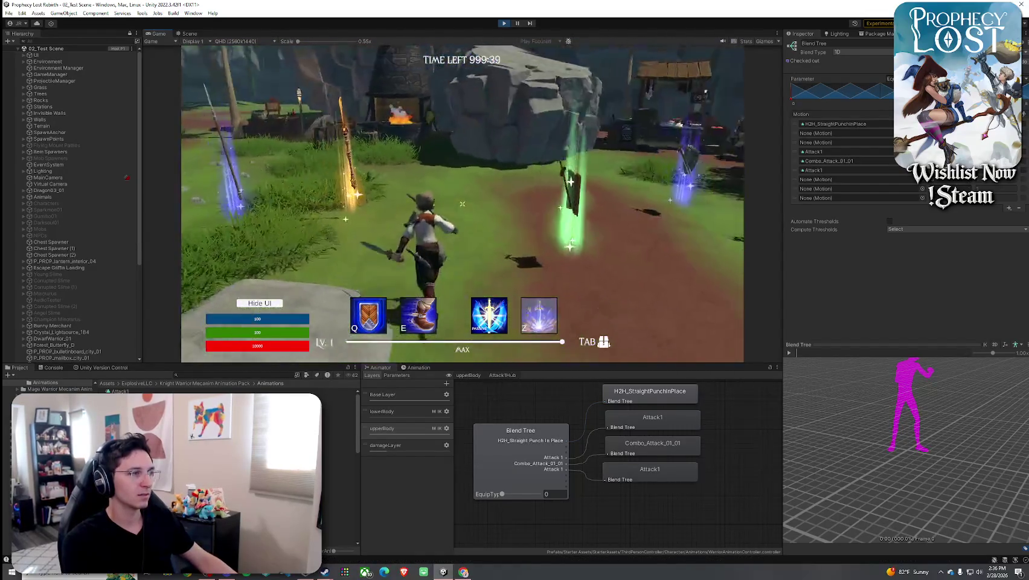
# Swing the equipped sword several times near the forge.
pyautogui.click(462, 204)
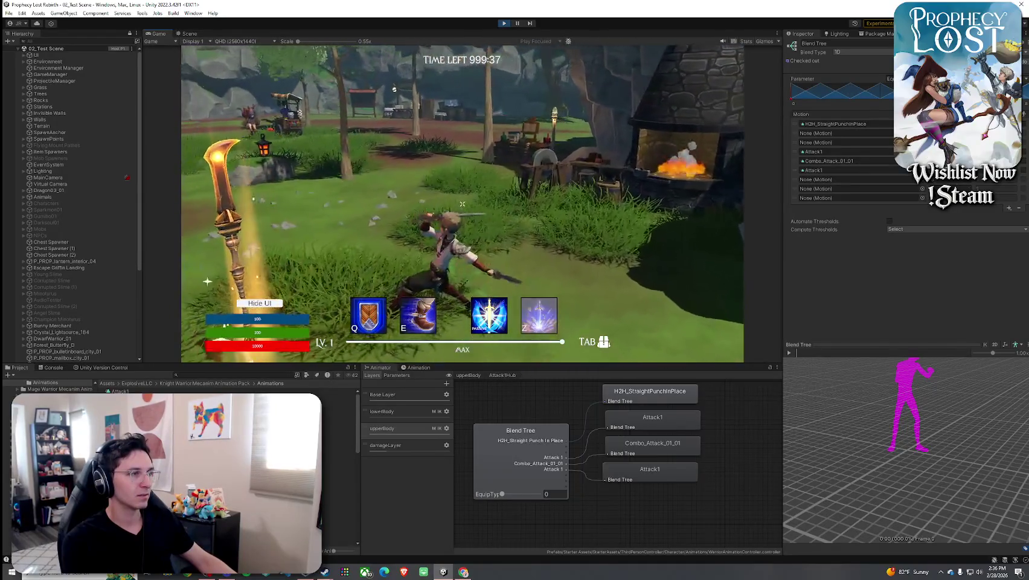
pyautogui.click(462, 203)
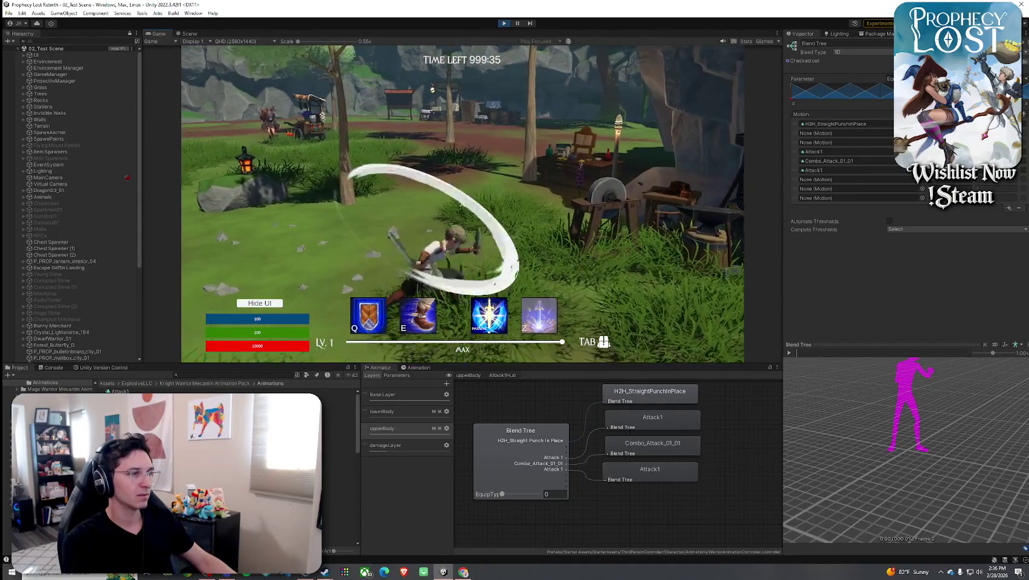
pyautogui.click(462, 204)
pyautogui.click(462, 204)
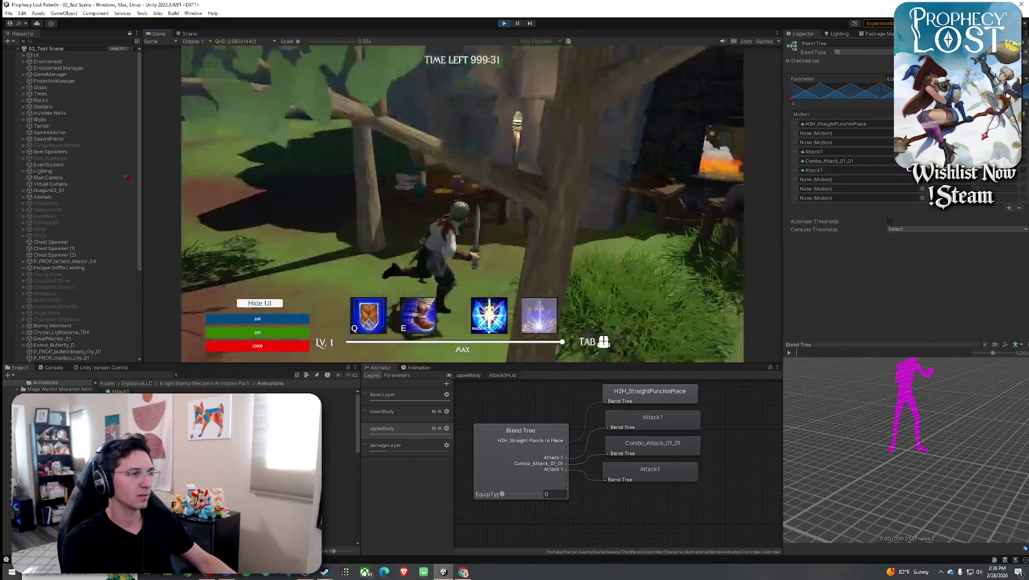
# Toggle the inventory, then keep swinging the sword while running toward the rock.
pyautogui.press('Tab')
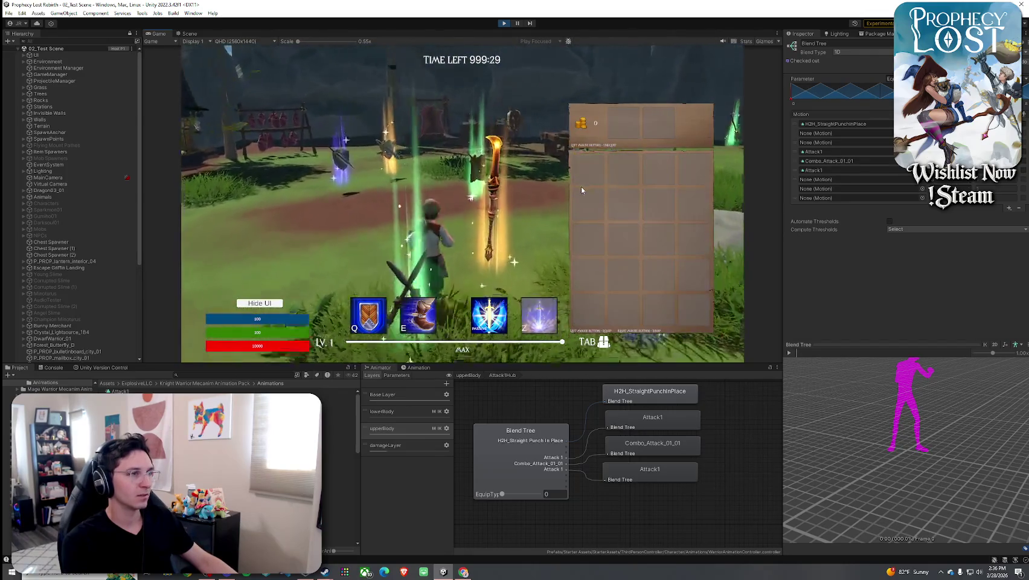
pyautogui.press('Tab')
pyautogui.press('Tab')
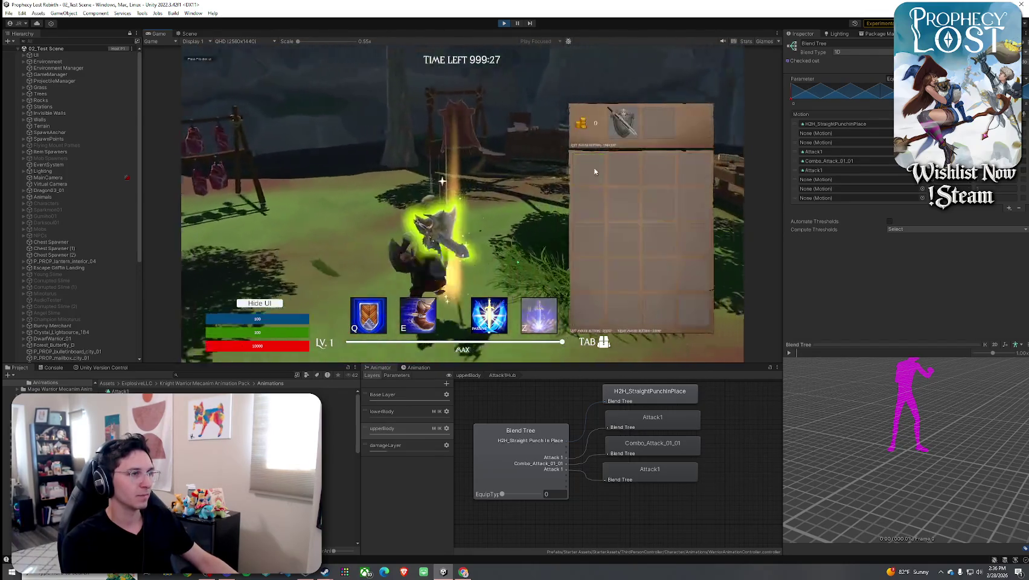
pyautogui.press('Tab')
pyautogui.click(462, 203)
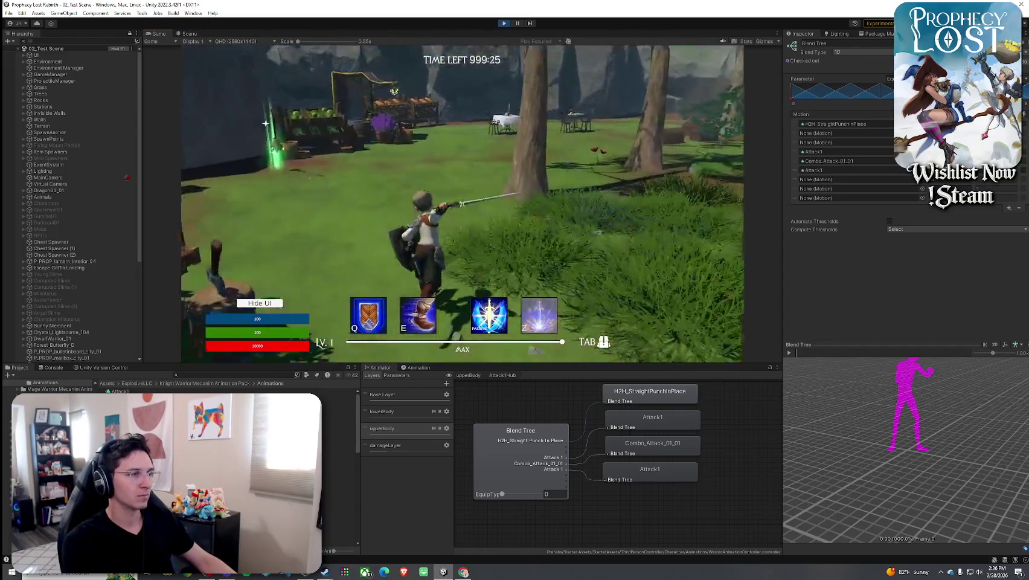
pyautogui.click(462, 203)
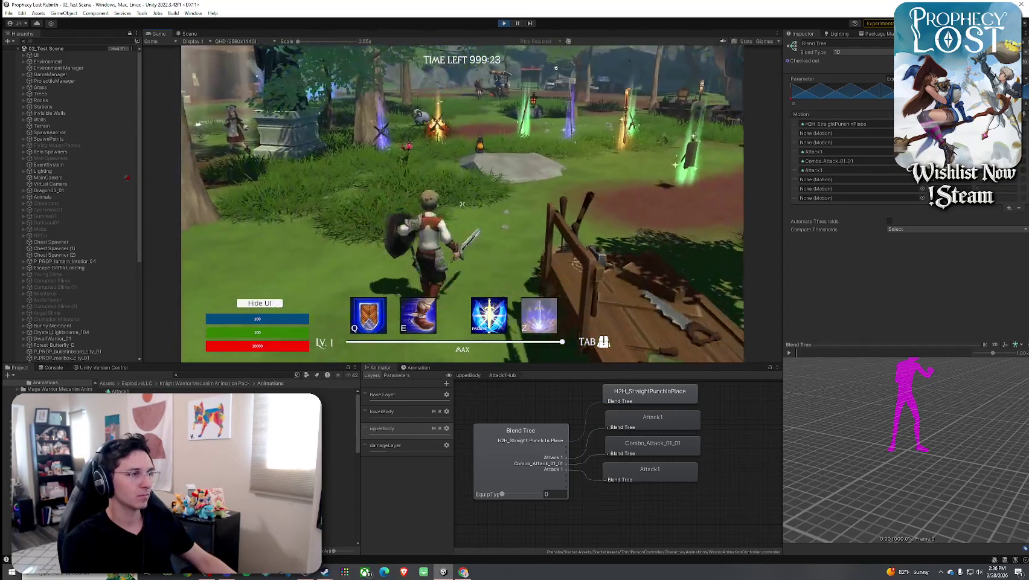
pyautogui.press('w')
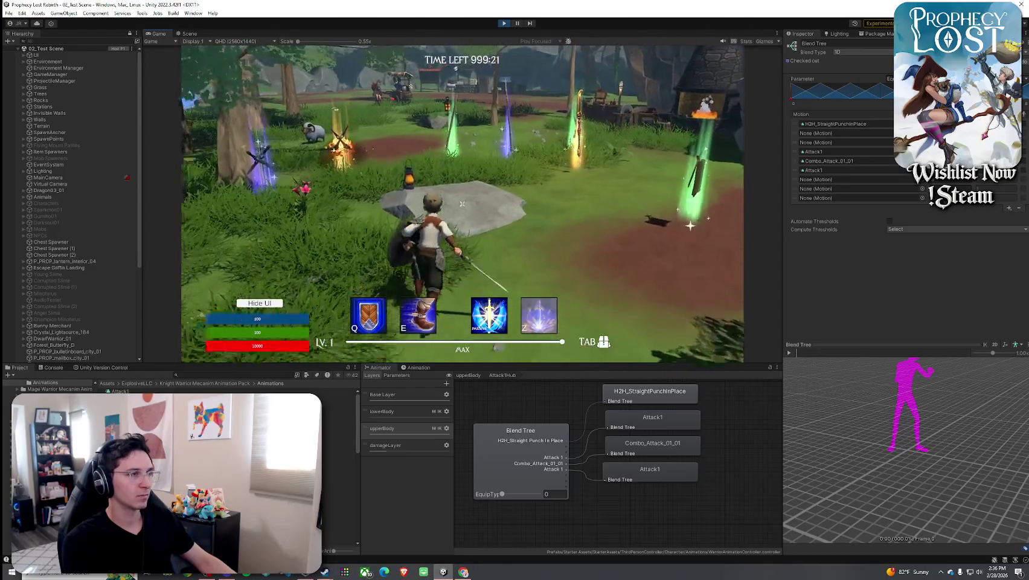
pyautogui.click(462, 203)
pyautogui.click(462, 204)
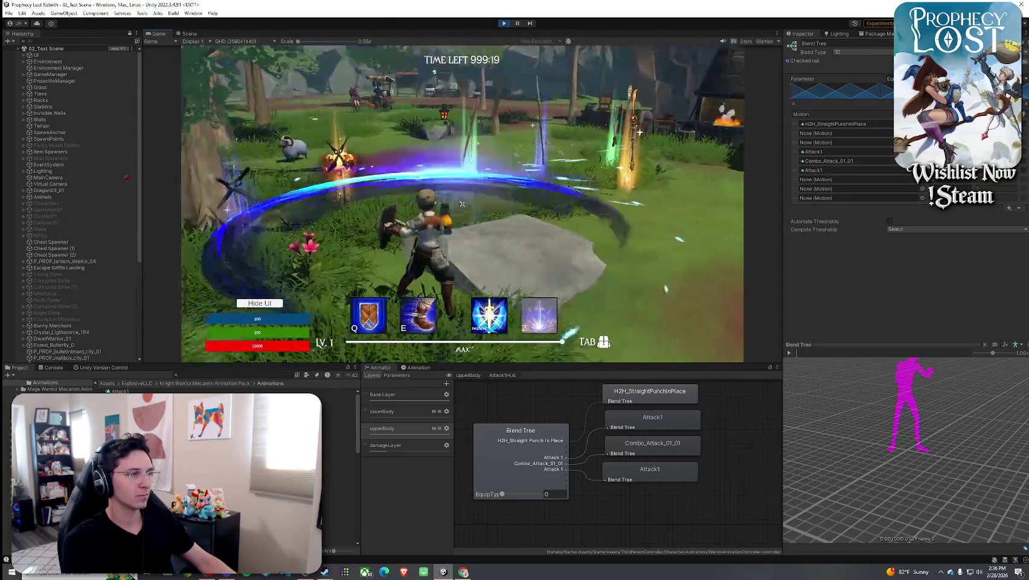
# Equip the crossed daggers from the inventory, confirm the swap, and stop the playtest.
pyautogui.press('Tab')
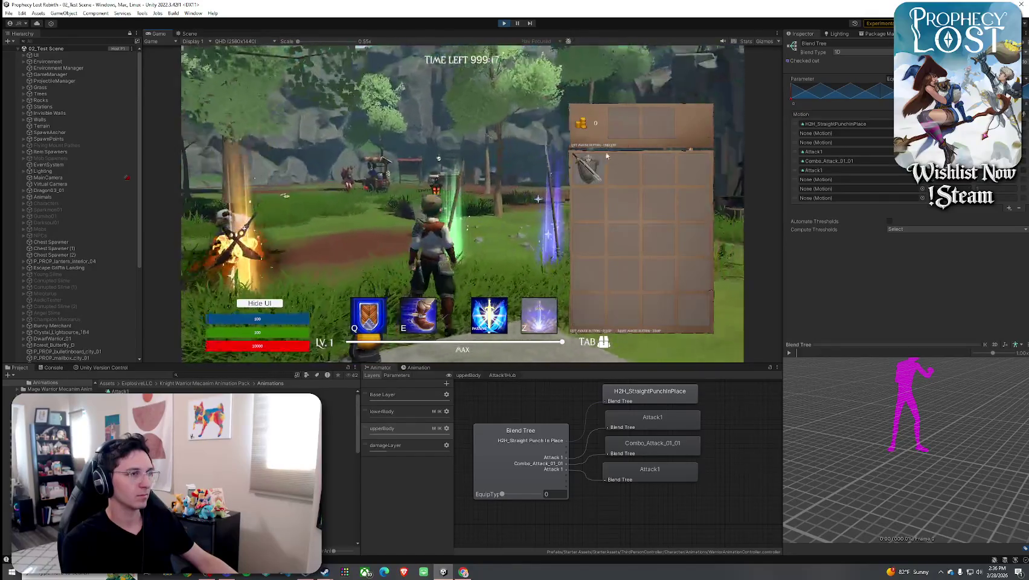
pyautogui.click(607, 156)
pyautogui.press('Tab')
pyautogui.press('Tab')
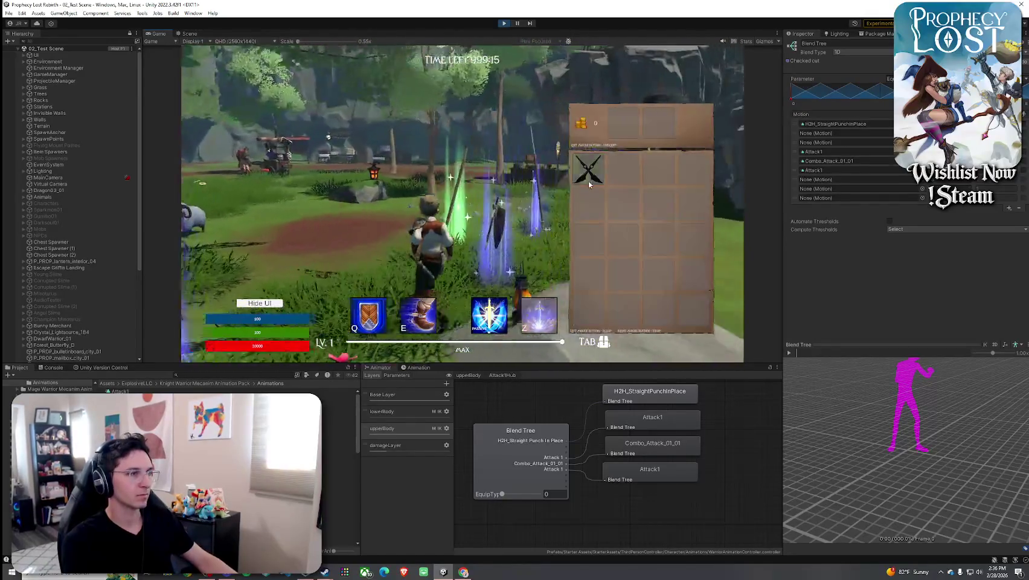
pyautogui.press('Tab')
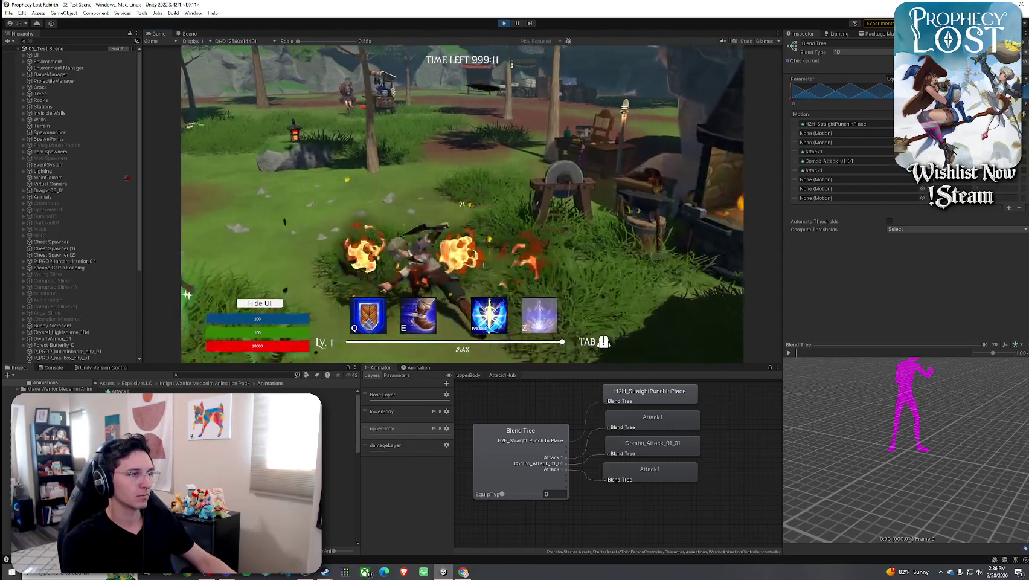
pyautogui.press('Tab')
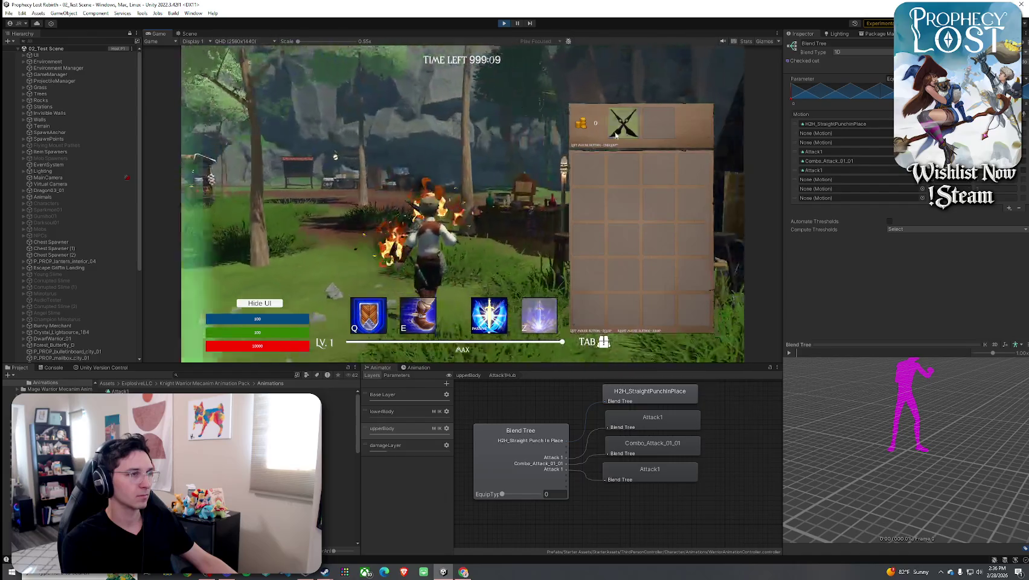
pyautogui.press('Tab')
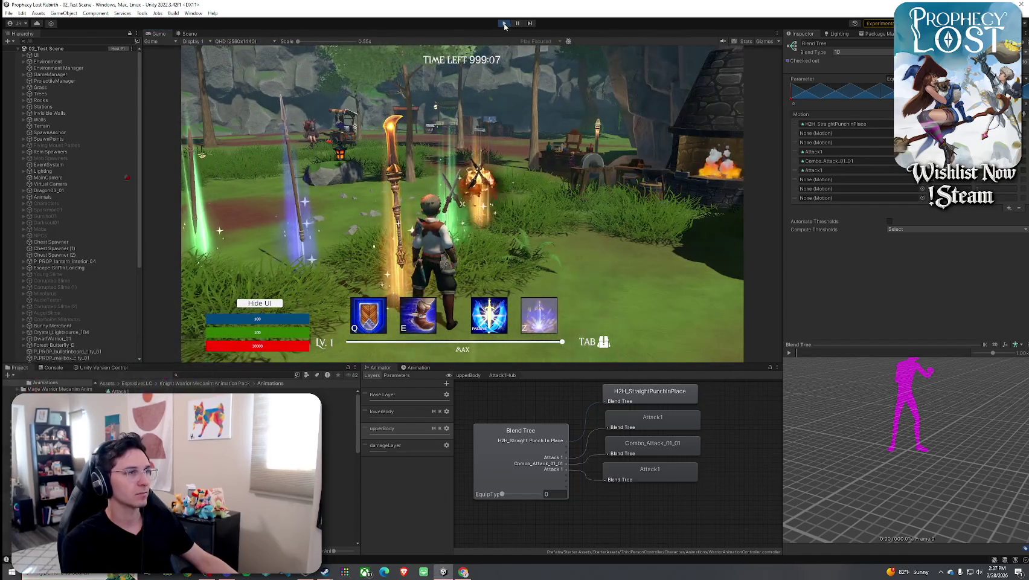
pyautogui.hotkey('ctrl', 'p')
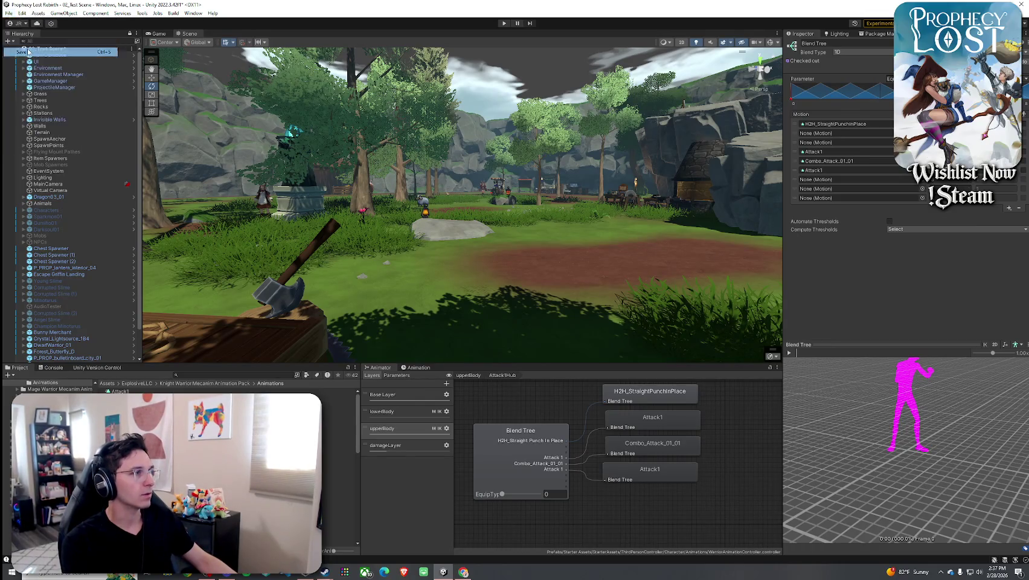
# Save the 02_Test Scene with Ctrl+S.
pyautogui.hotkey('ctrl', 's')
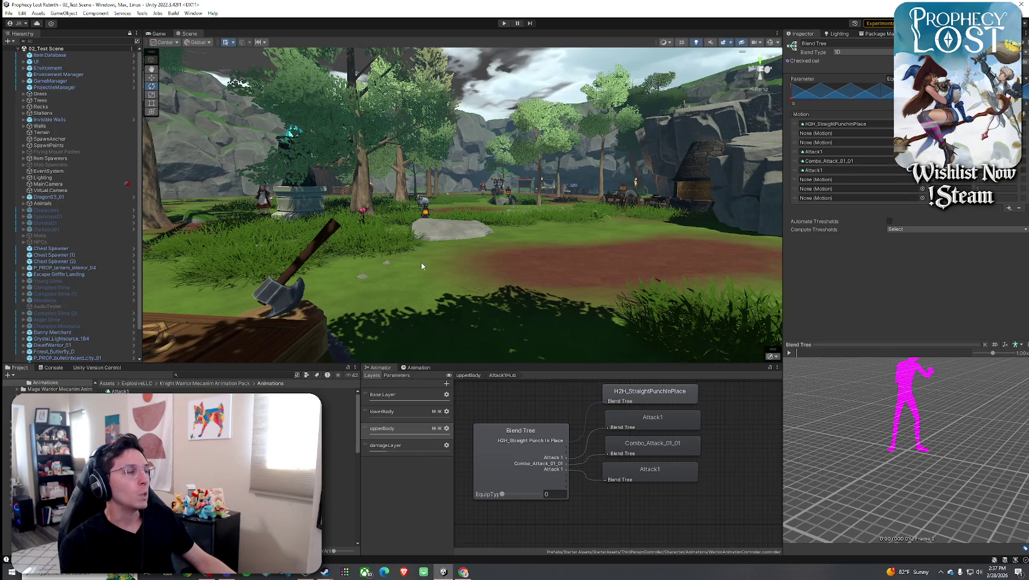
pyautogui.scroll(-3, 112, 299)
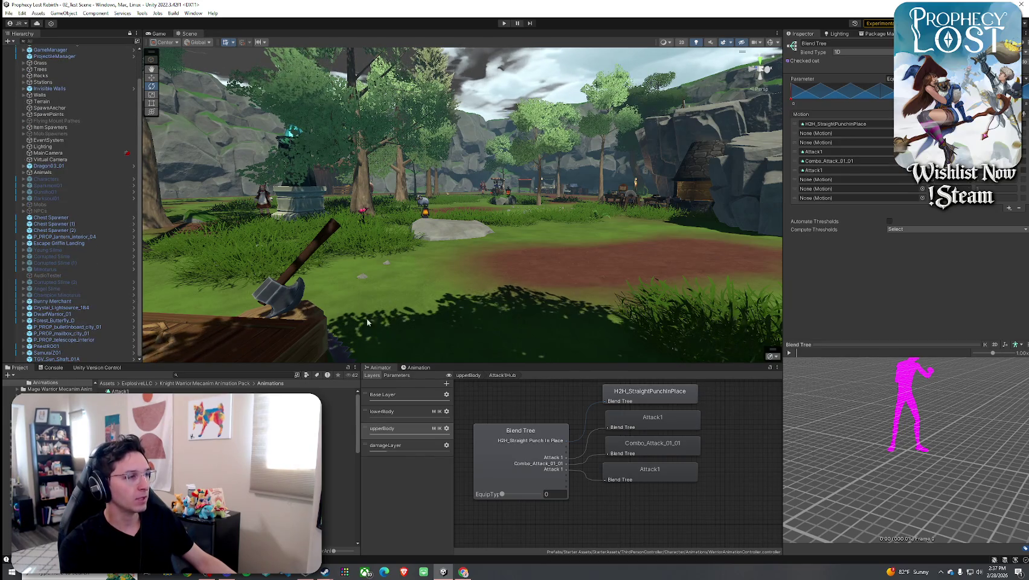
# Search assets for 'scriptable object', open the ScriptableObjects folder and select Consumable Items.
pyautogui.click(266, 375)
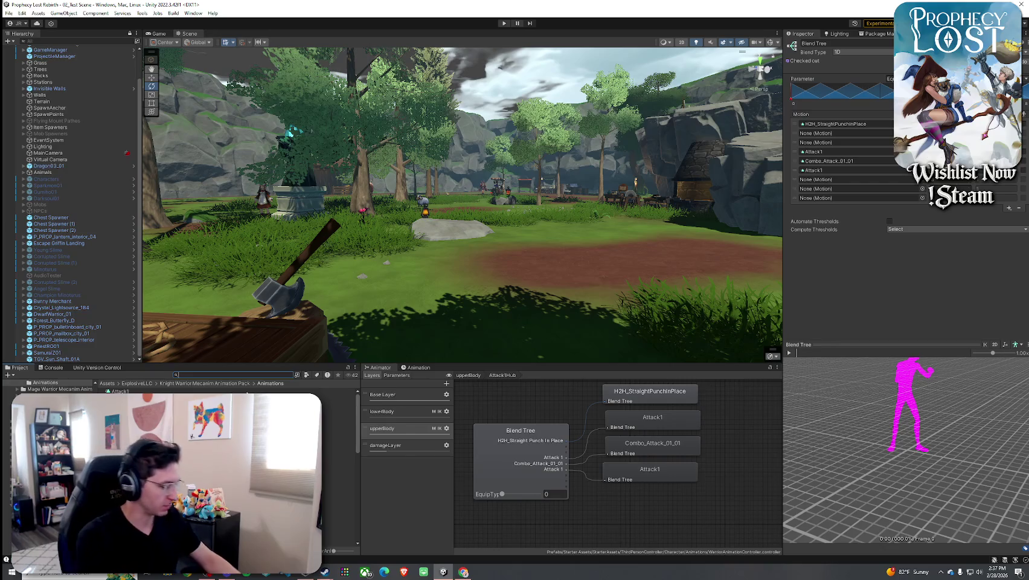
pyautogui.write('scriptable object')
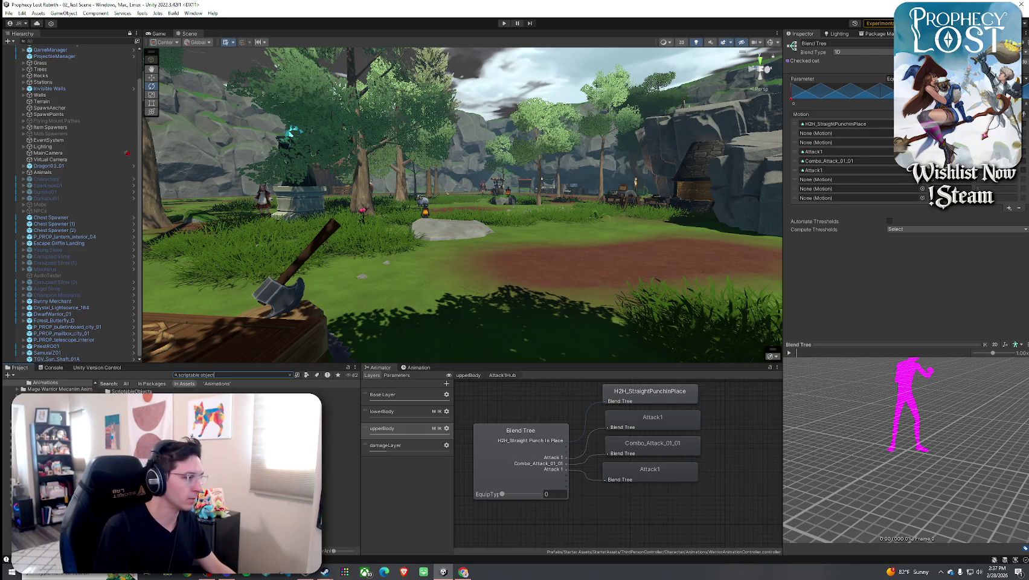
pyautogui.doubleClick(132, 390)
pyautogui.click(132, 391)
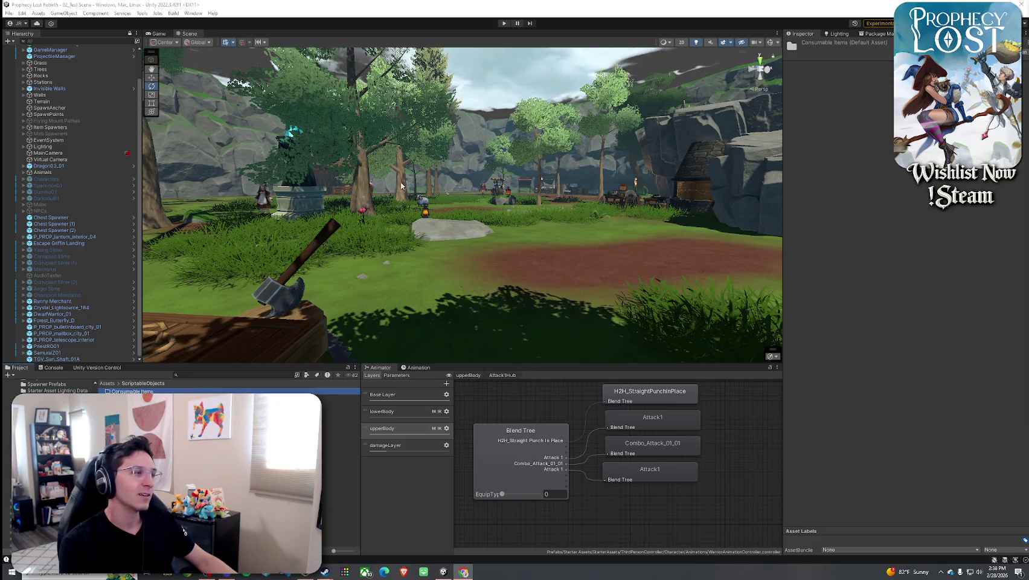
# Inspect 0_SwordAndShield in Equip Items, checking its Equip, Swing and Start Charging sound settings.
pyautogui.doubleClick(129, 398)
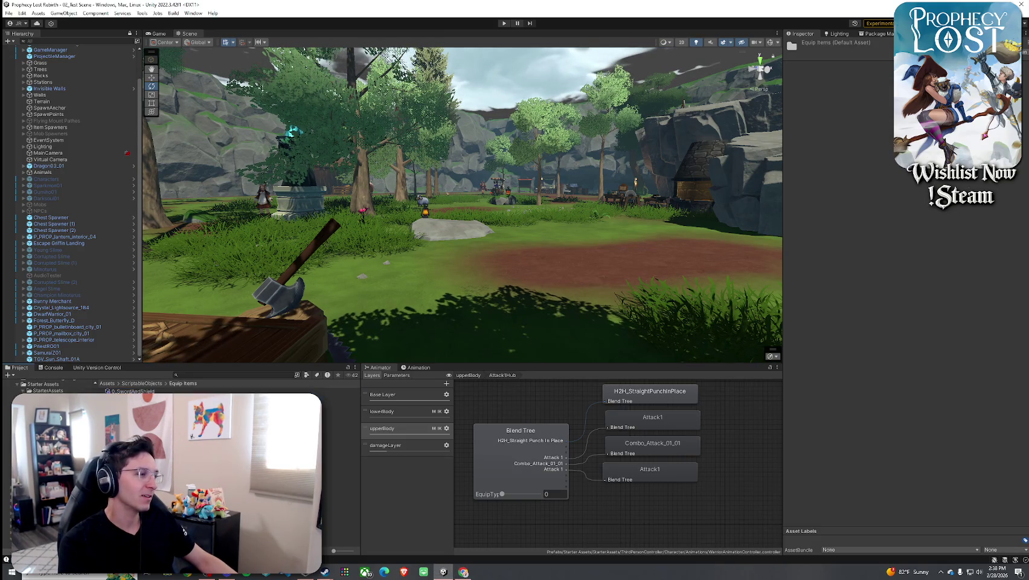
pyautogui.click(133, 391)
pyautogui.scroll(-10, 862, 359)
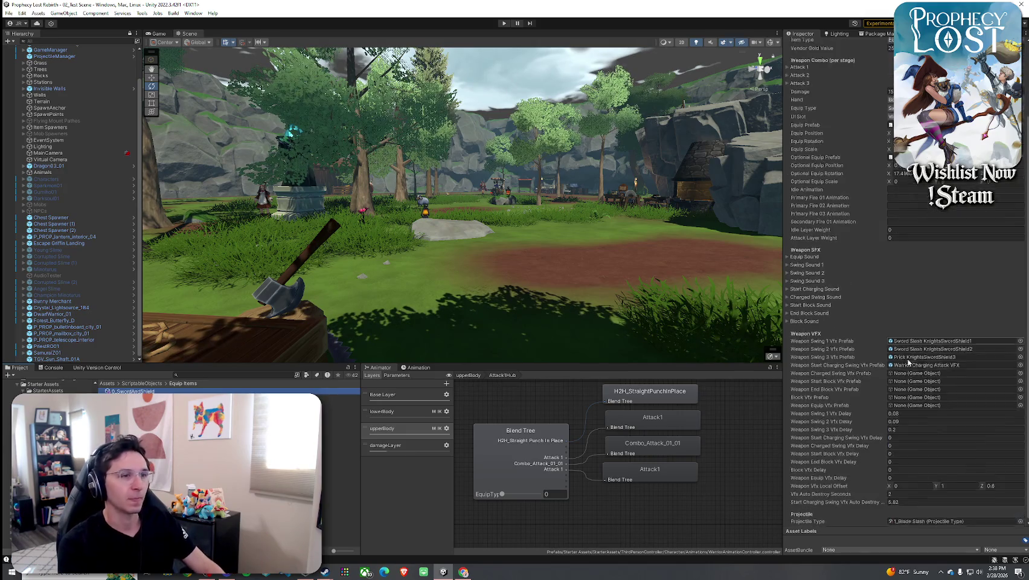
pyautogui.click(814, 255)
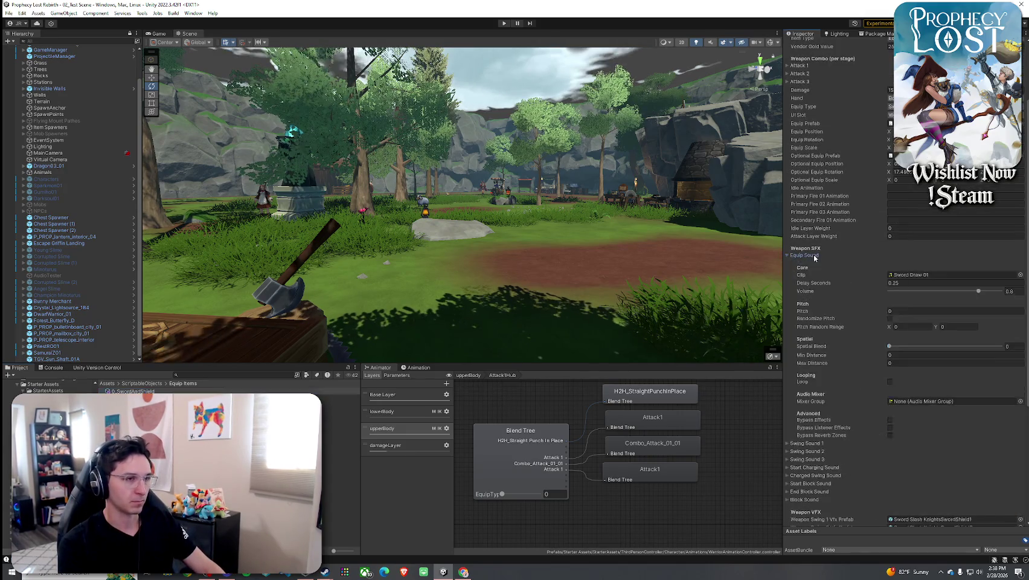
pyautogui.click(814, 255)
pyautogui.click(807, 263)
pyautogui.click(807, 263)
pyautogui.click(807, 271)
pyautogui.click(808, 271)
pyautogui.click(807, 280)
pyautogui.click(807, 281)
pyautogui.click(809, 288)
pyautogui.click(808, 289)
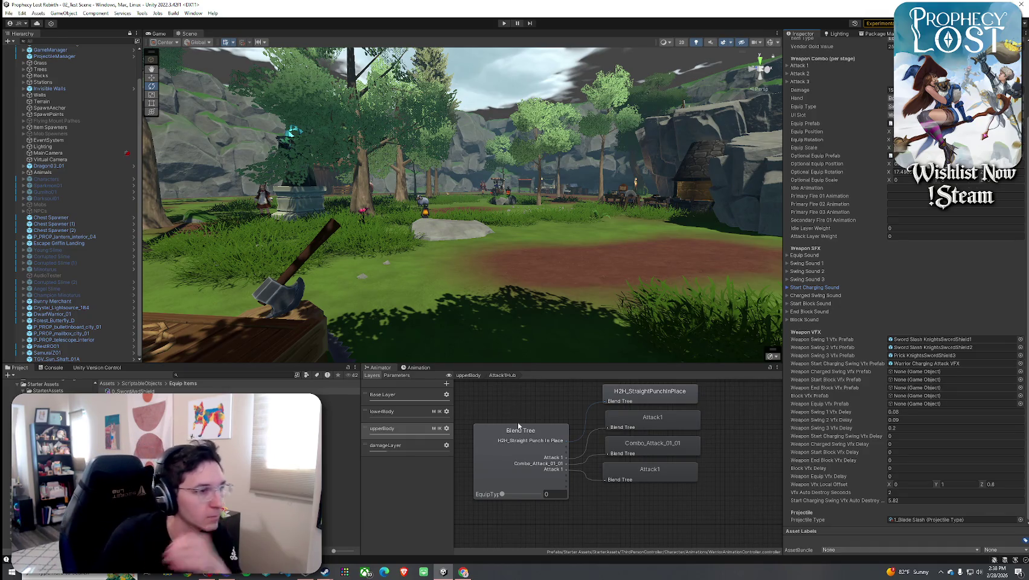
# Locate another item's axe equip clip, then open the Melee Weapons Pack's 1 Handed Sword folder.
pyautogui.press('Down')
pyautogui.press('Down')
pyautogui.press('Down')
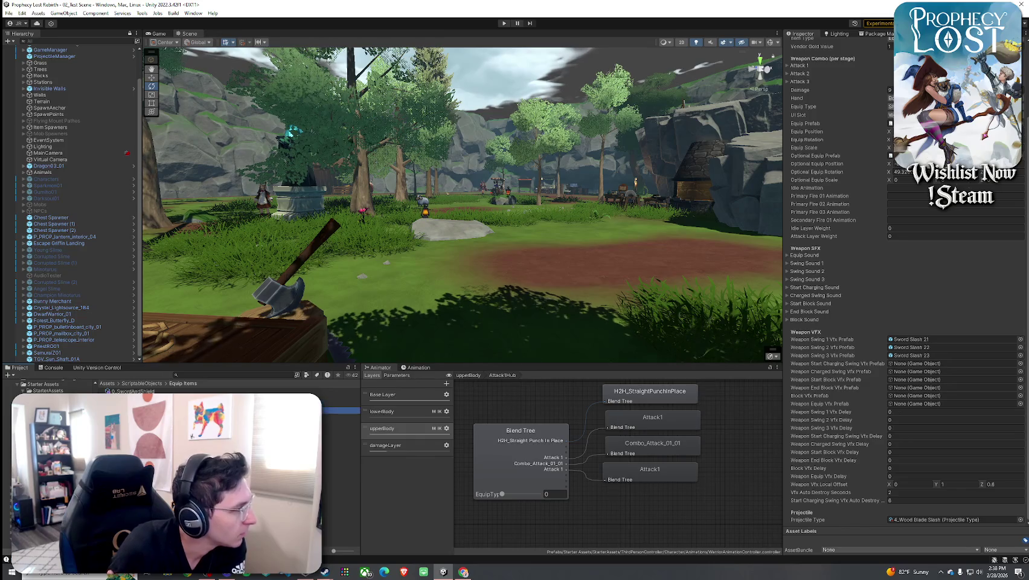
pyautogui.click(801, 256)
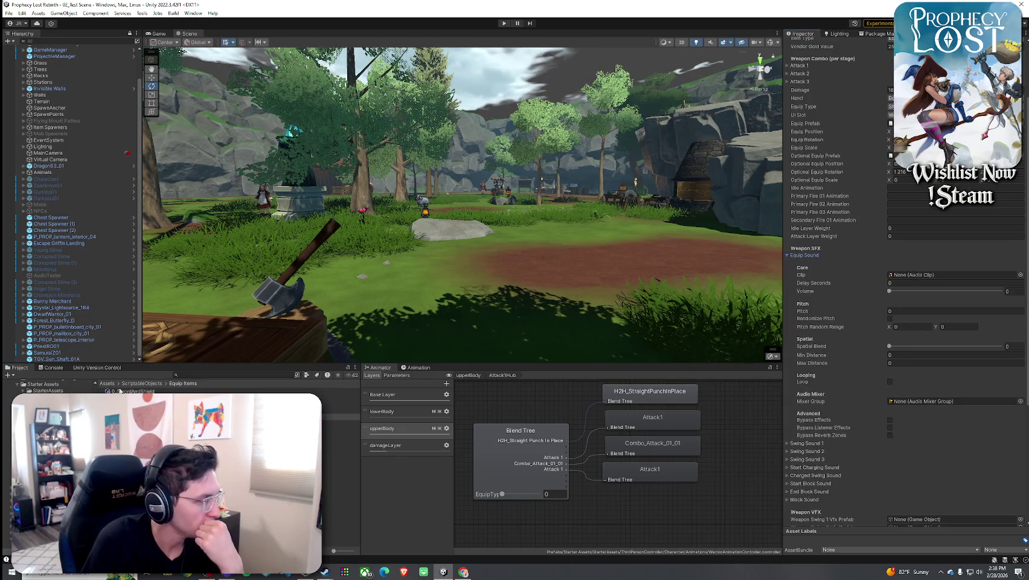
pyautogui.click(120, 410)
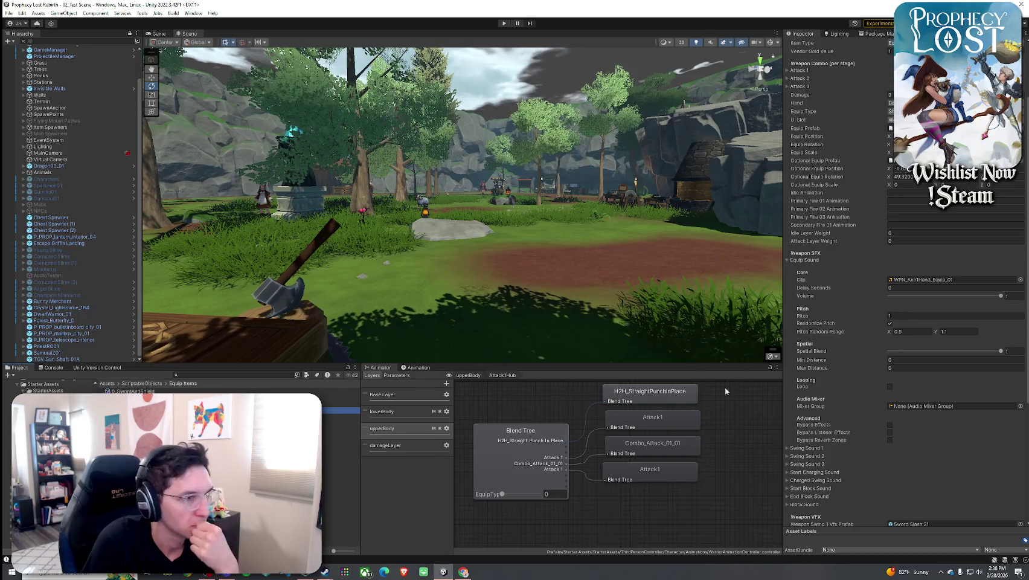
pyautogui.doubleClick(930, 279)
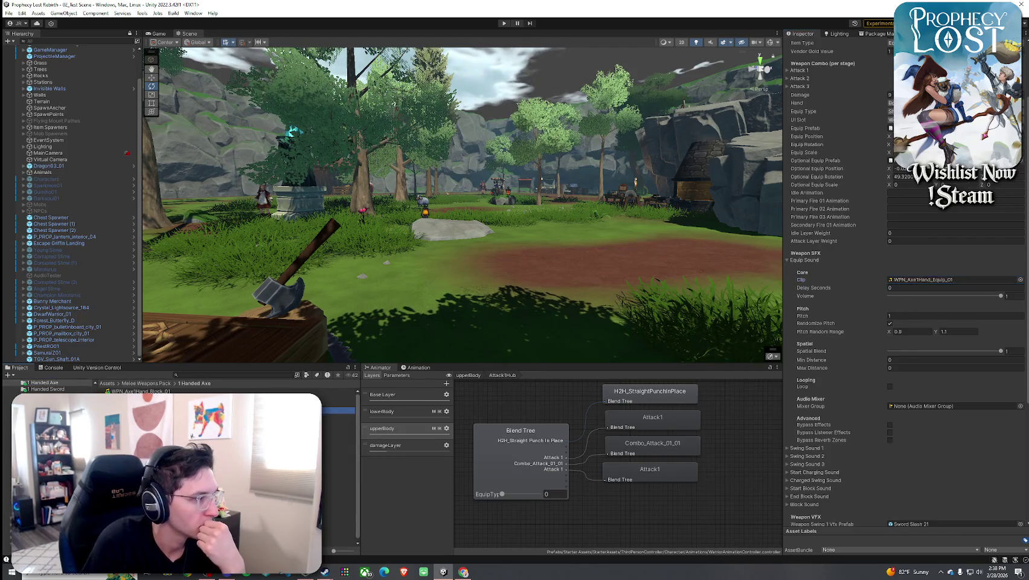
pyautogui.click(160, 386)
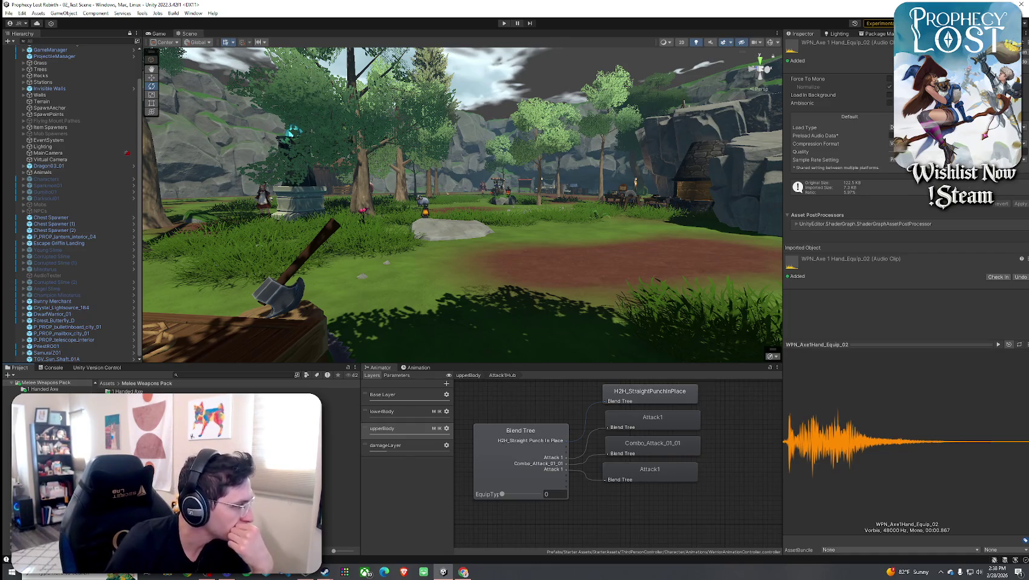
pyautogui.doubleClick(130, 398)
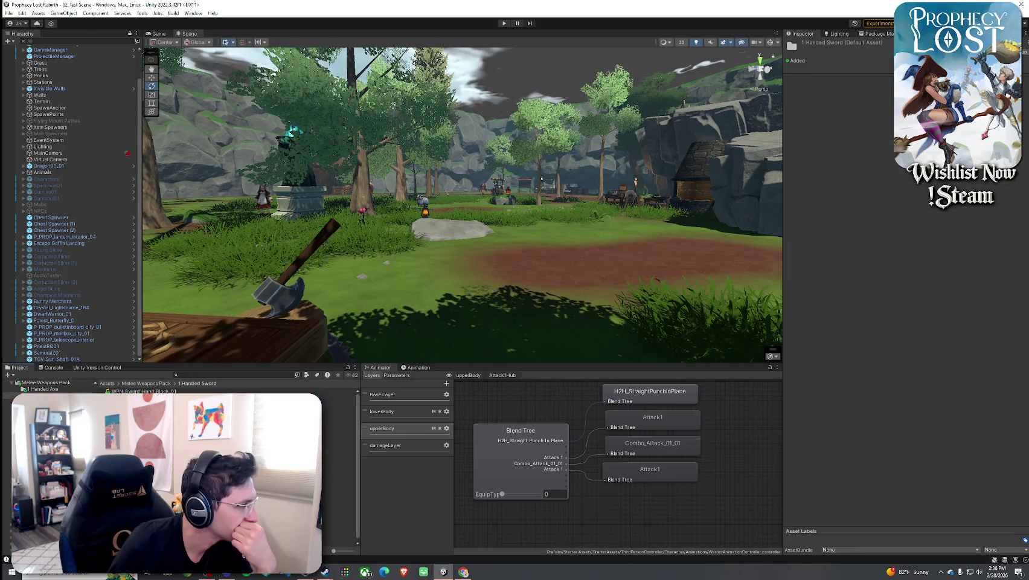
# Audition WPN_Axe1Hand Block_03, Equip_01 and Equip_02, then WPN_Fists_Equip_02.
pyautogui.click(44, 388)
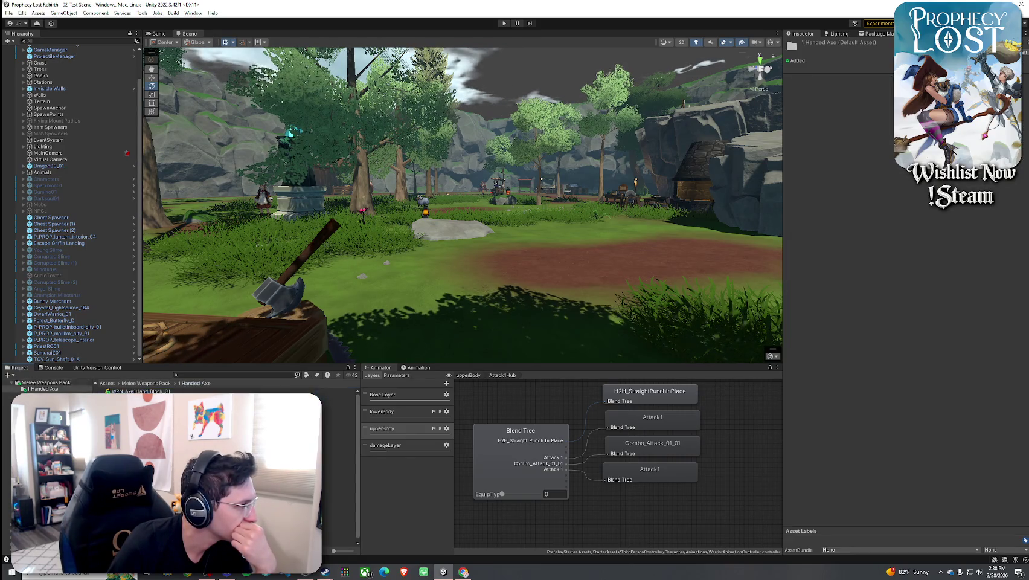
pyautogui.click(338, 416)
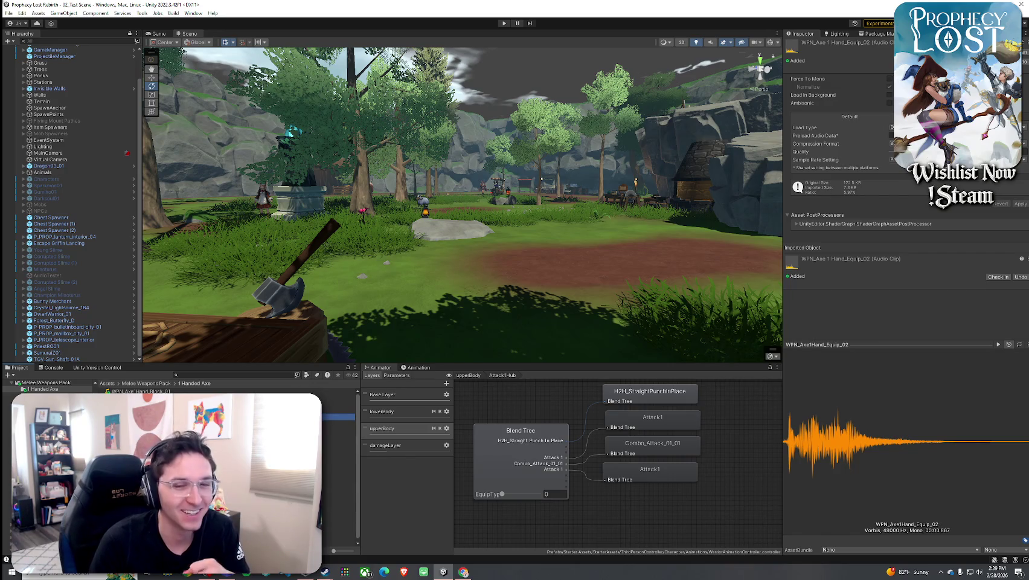
pyautogui.click(338, 403)
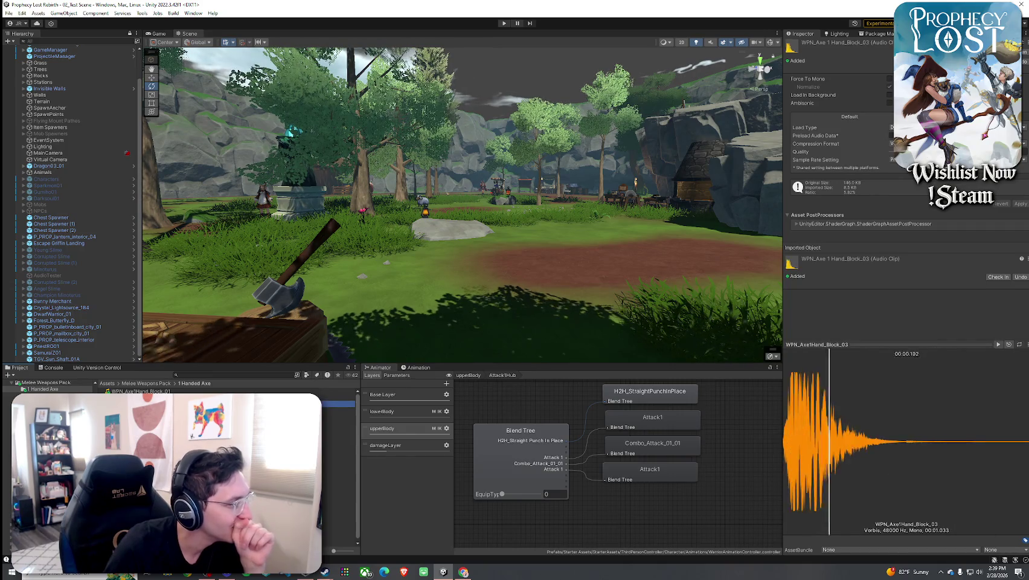
pyautogui.click(339, 416)
pyautogui.press('Down')
pyautogui.press('Up')
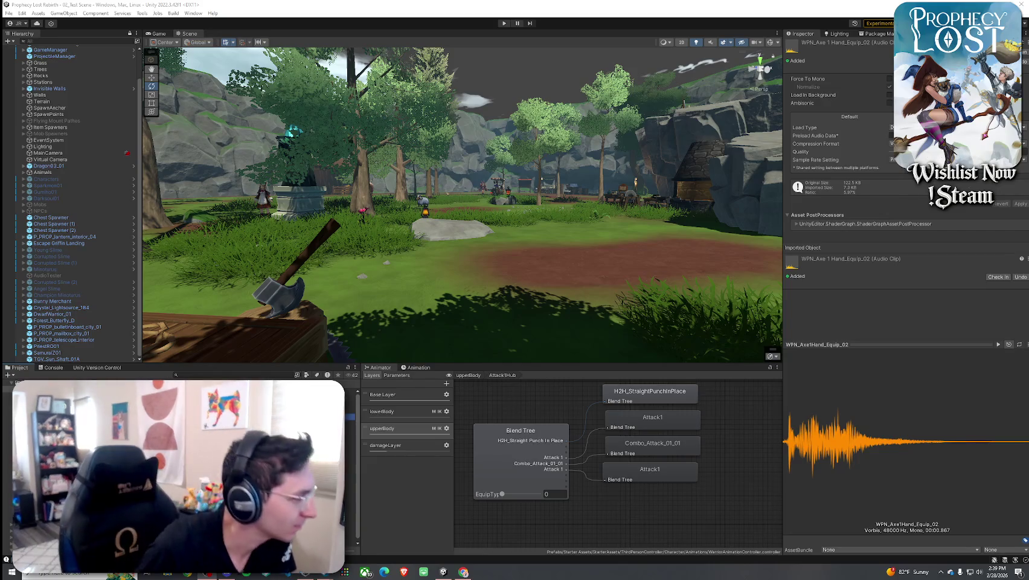
pyautogui.press('Up')
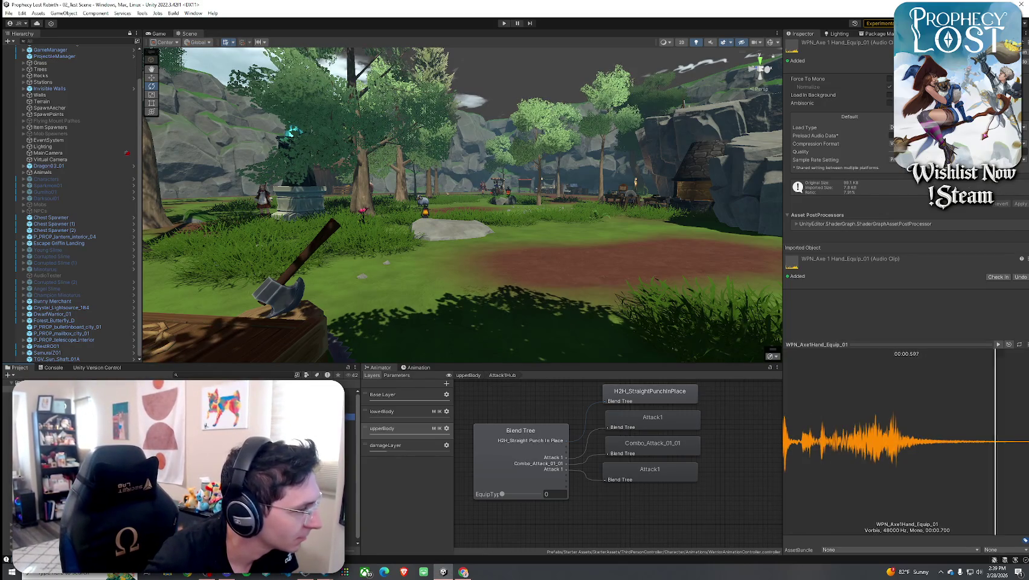
pyautogui.press('Down')
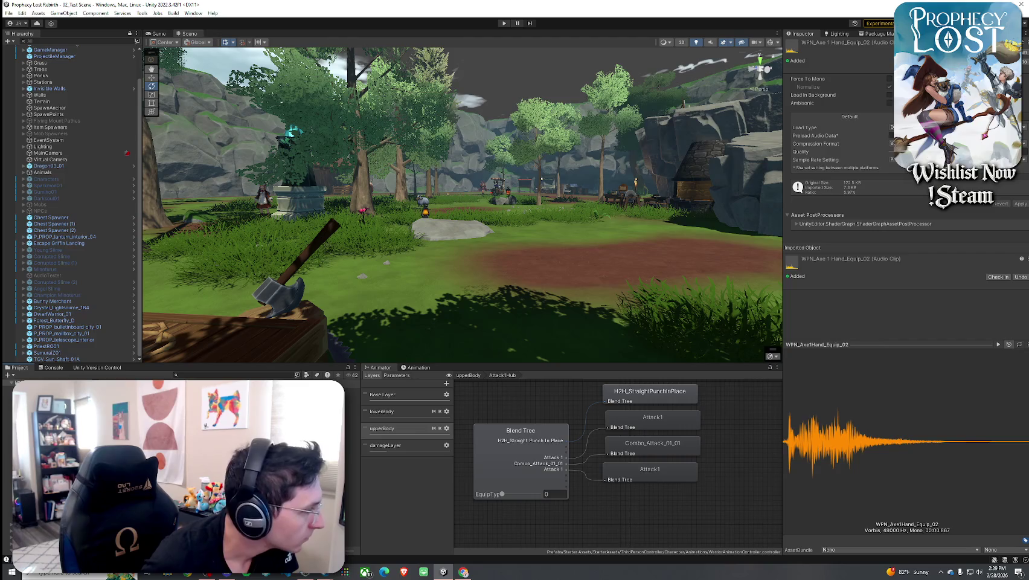
pyautogui.press('Down')
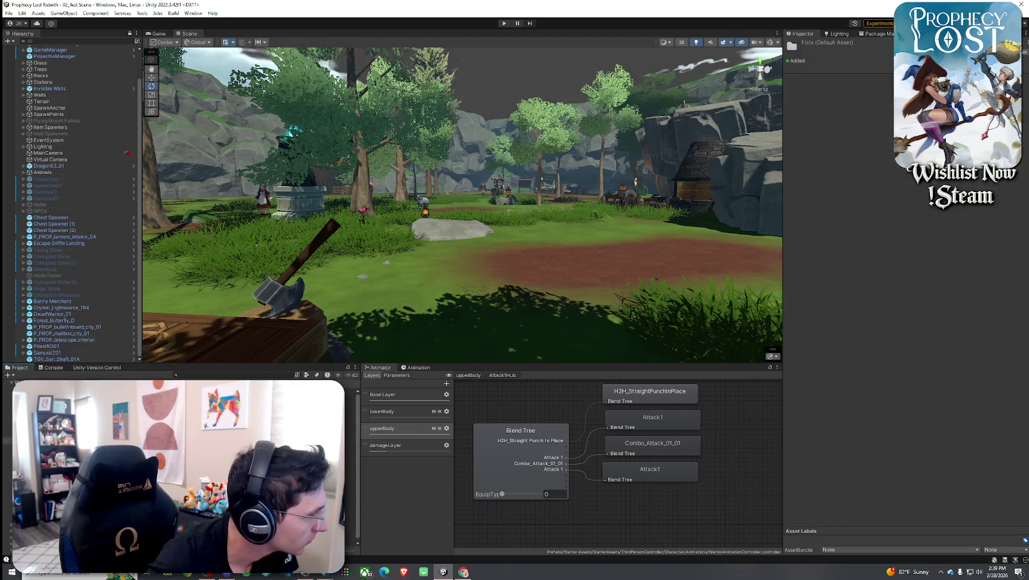
pyautogui.press('Down')
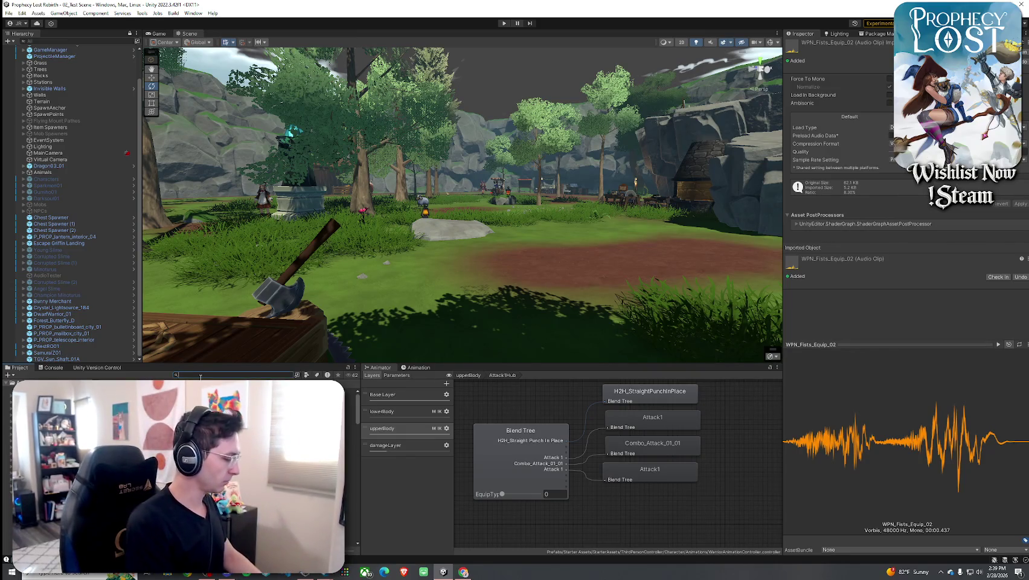
# Search 'equip' and audition CLOTH armored, Axe2Hand, BaseballBat, Baton, Fists and GolfIron equip clips.
pyautogui.write('equip')
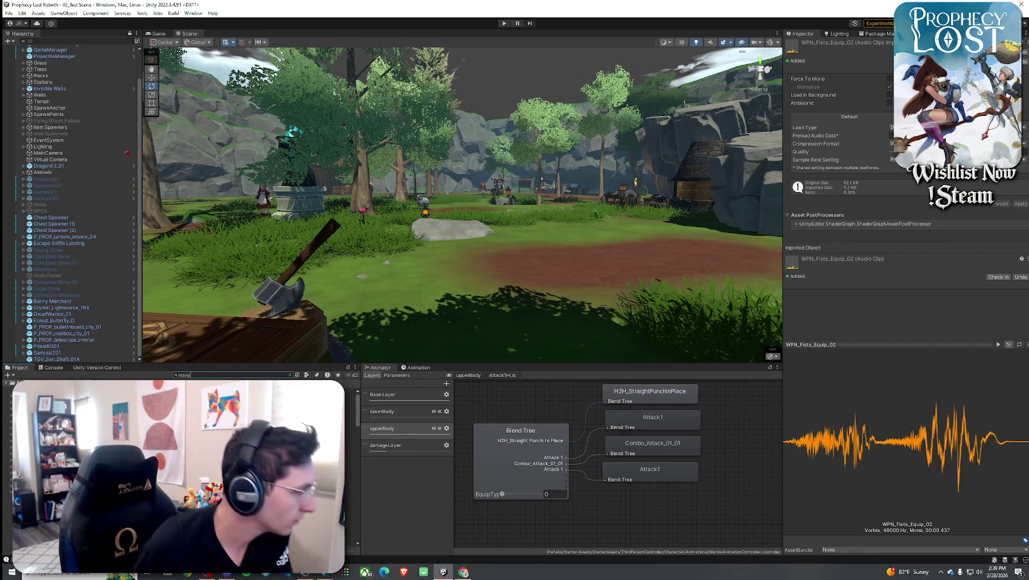
pyautogui.press('Down')
pyautogui.press('Down')
pyautogui.press('Down')
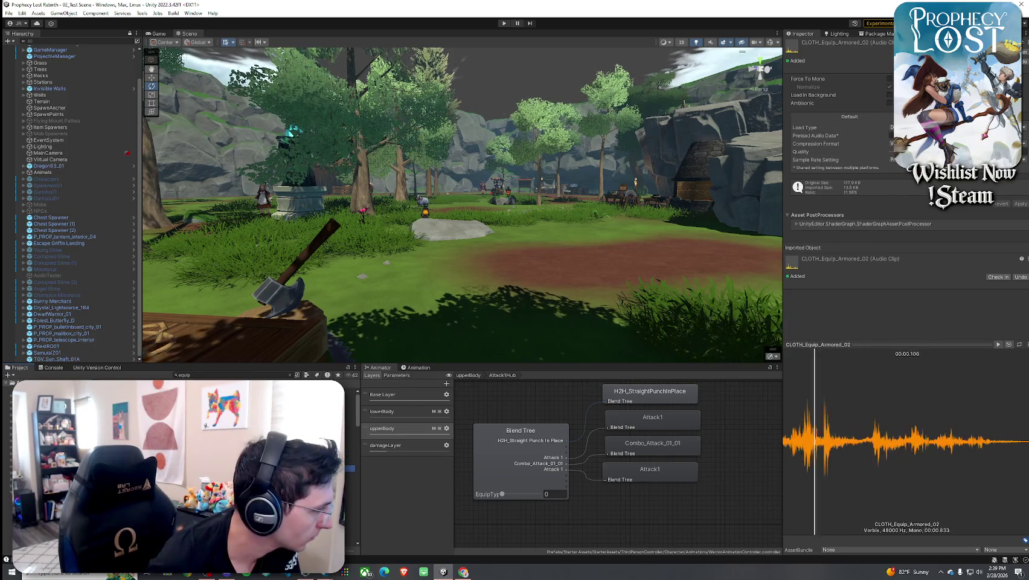
pyautogui.press('Up')
pyautogui.press('Down')
pyautogui.press('Down')
pyautogui.press('Down')
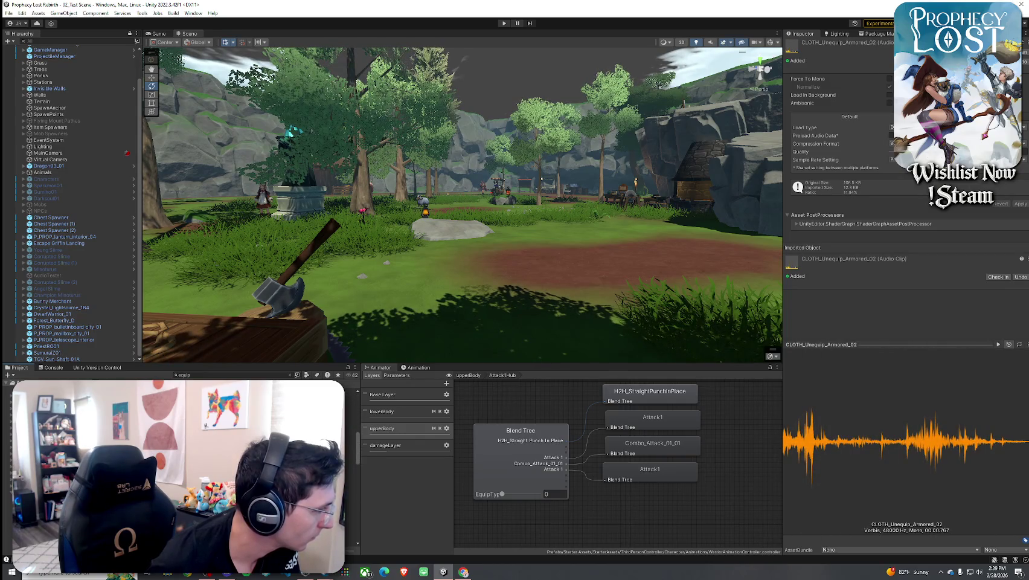
pyautogui.press('Down')
pyautogui.press('Down')
pyautogui.press('Down')
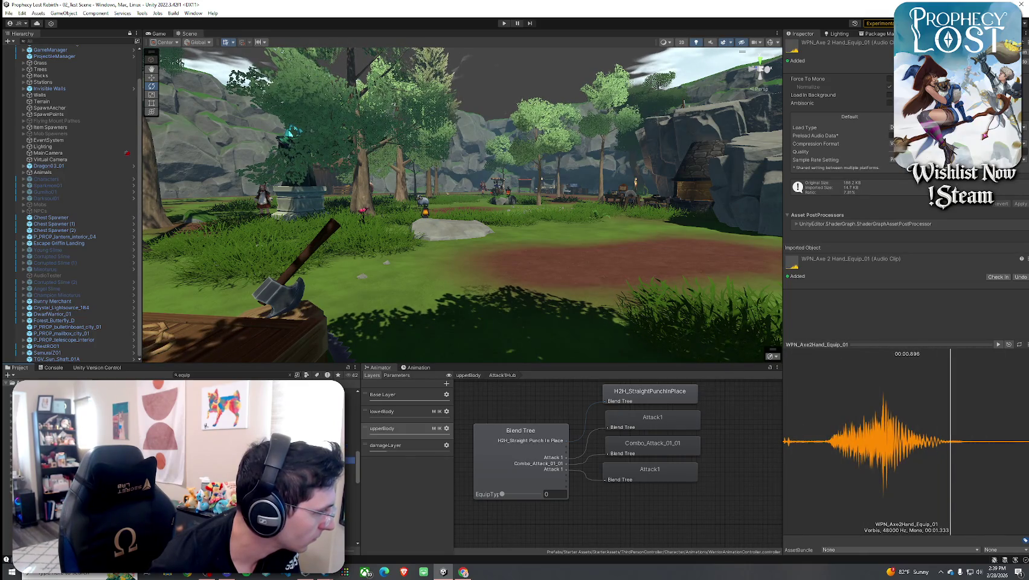
pyautogui.press('Down')
pyautogui.press('Down')
pyautogui.press('Down')
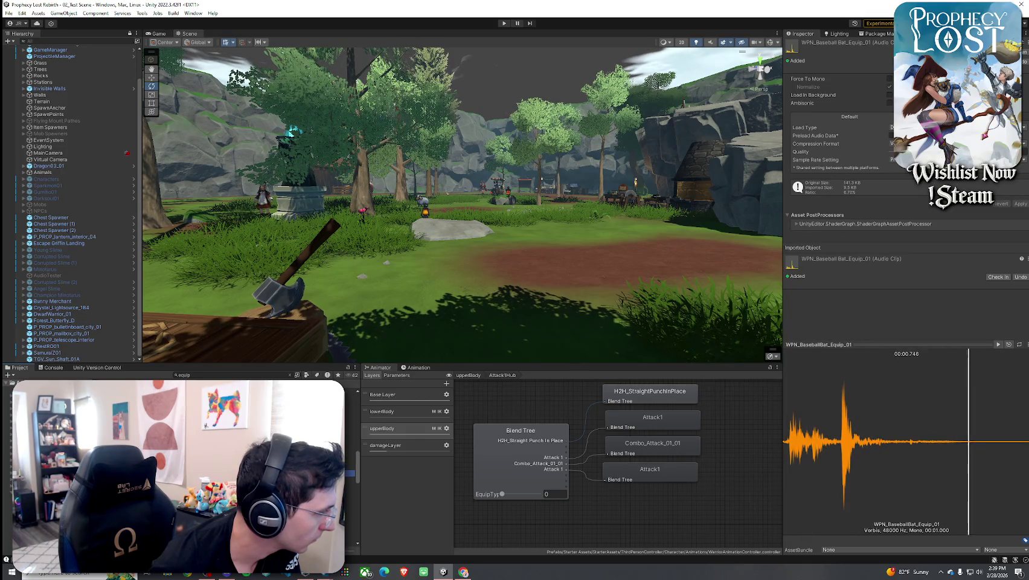
pyautogui.press('Down')
pyautogui.press('Down')
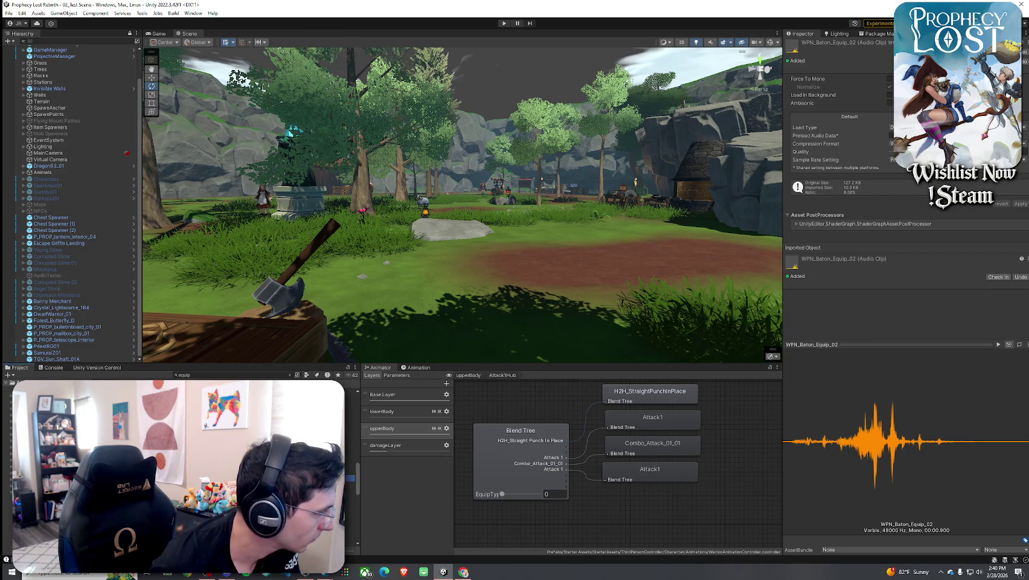
pyautogui.press('Down')
pyautogui.press('Down')
pyautogui.press('Down')
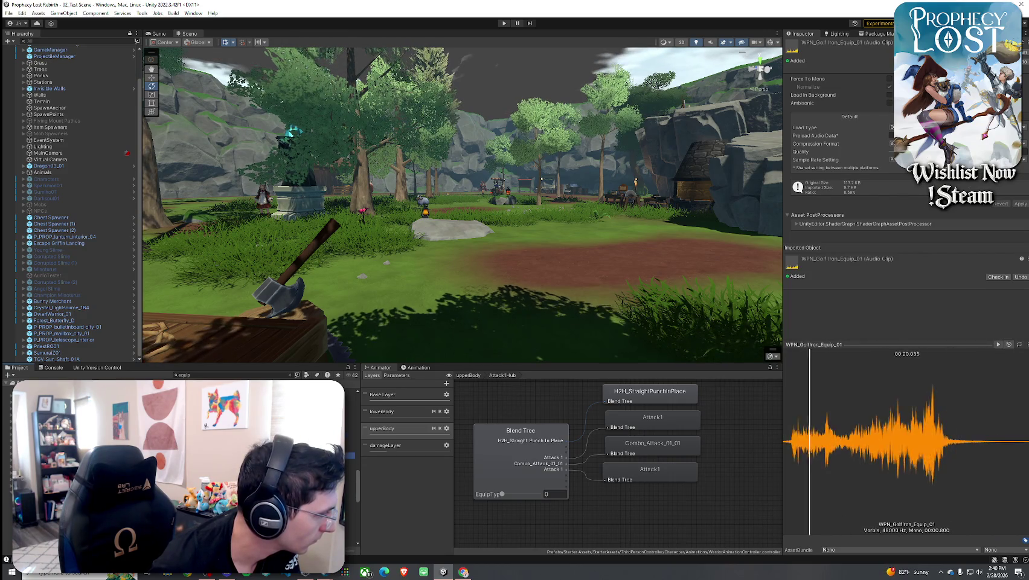
pyautogui.press('Down')
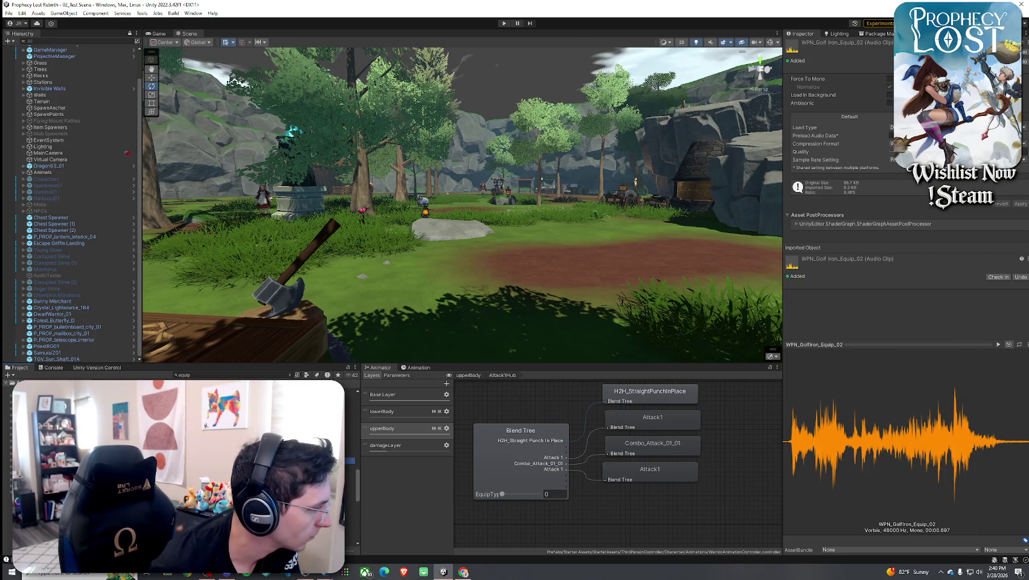
pyautogui.press('Up')
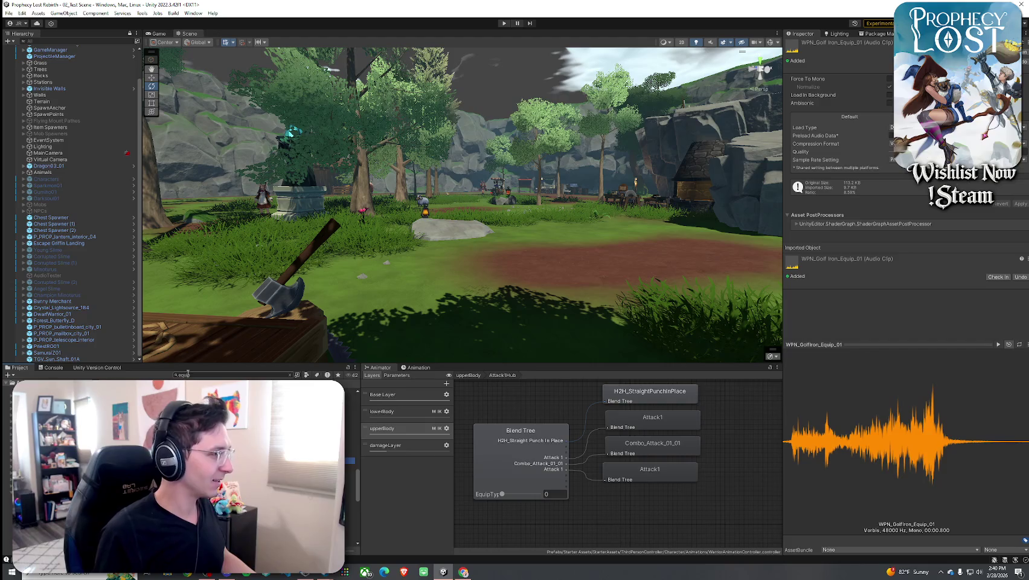
# Assign WPN_GolfIron_Equip_01 as the 4_Rune Shortblades item's Equip Sound Clip.
pyautogui.write('rune')
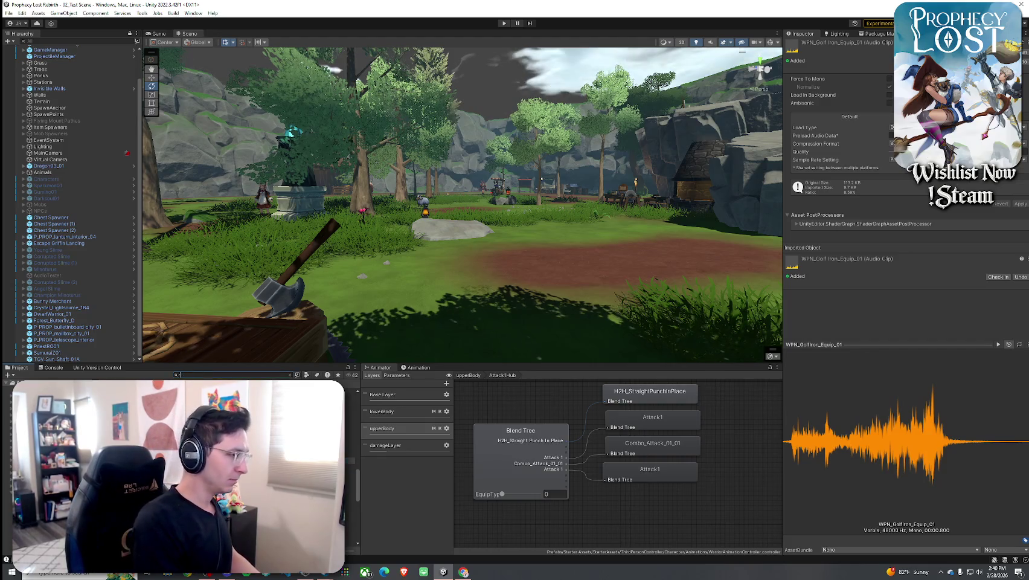
pyautogui.click(349, 397)
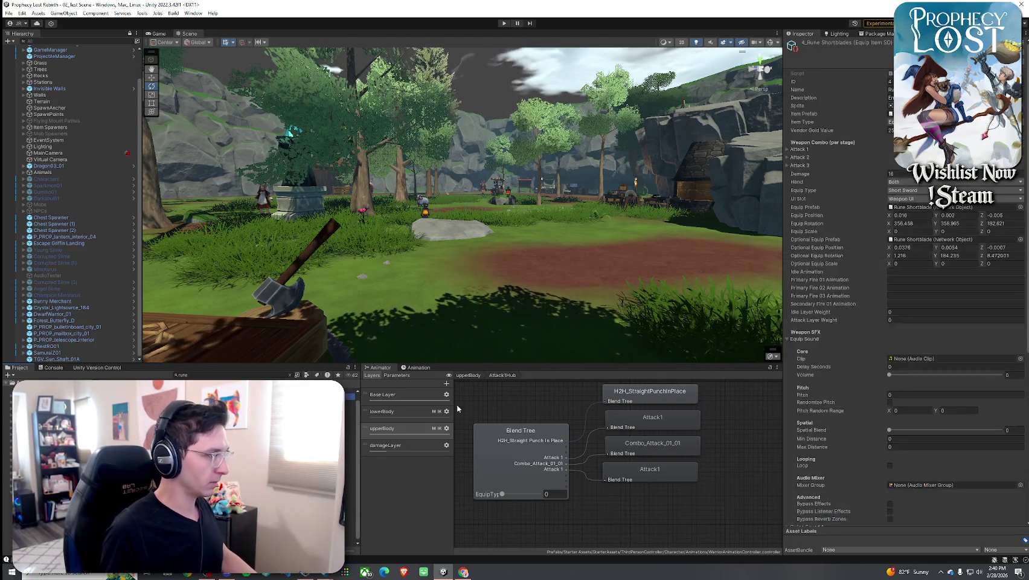
pyautogui.click(1020, 359)
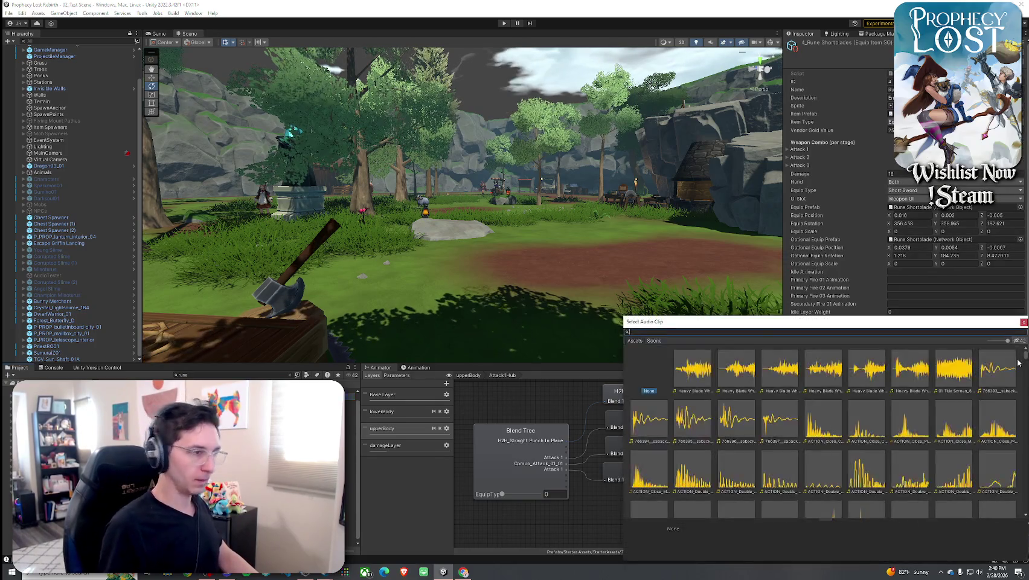
pyautogui.write('golfiron')
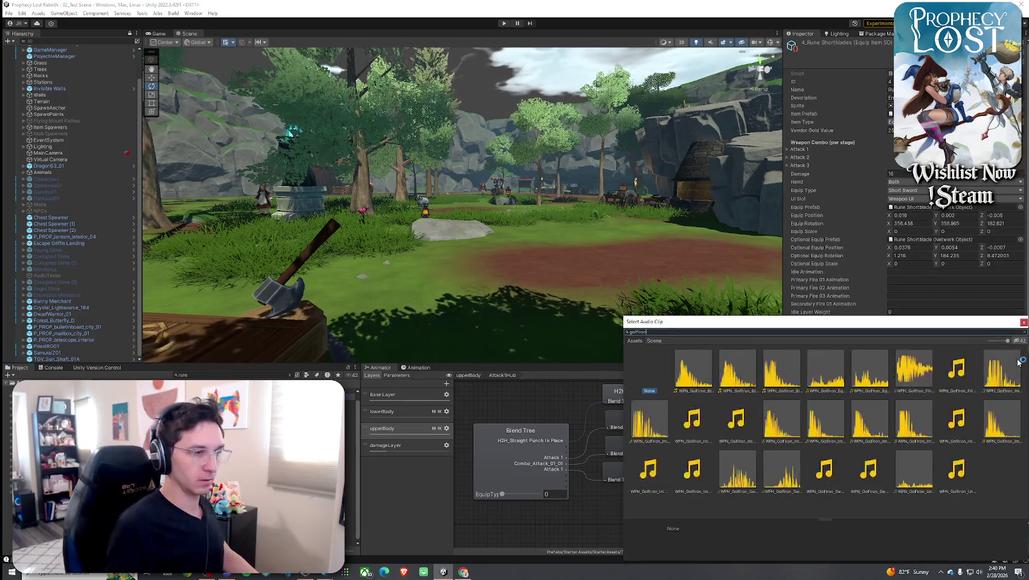
pyautogui.click(696, 387)
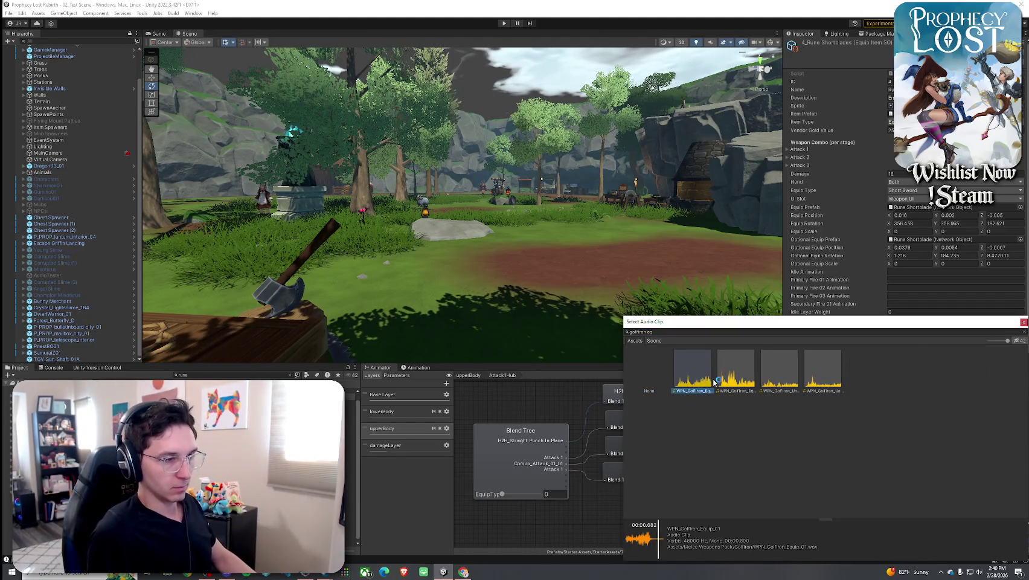
pyautogui.doubleClick(707, 380)
# Set the equip sound volume to 1 and randomize pitch between 0.9 and 1.1.
pyautogui.moveTo(905, 375); pyautogui.dragTo(1025, 371)
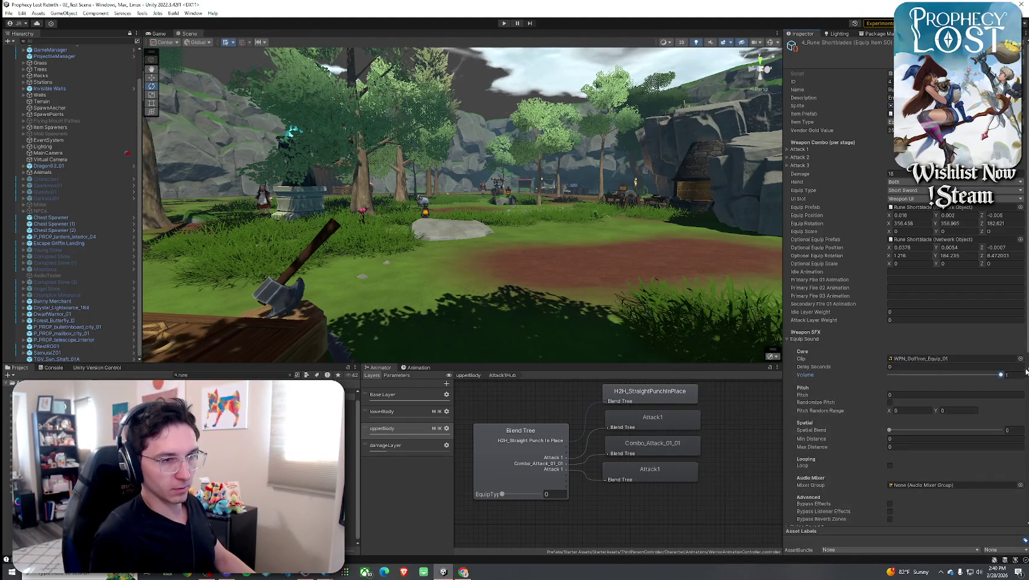
pyautogui.write('1')
pyautogui.click(890, 402)
pyautogui.click(923, 411)
pyautogui.write('.96')
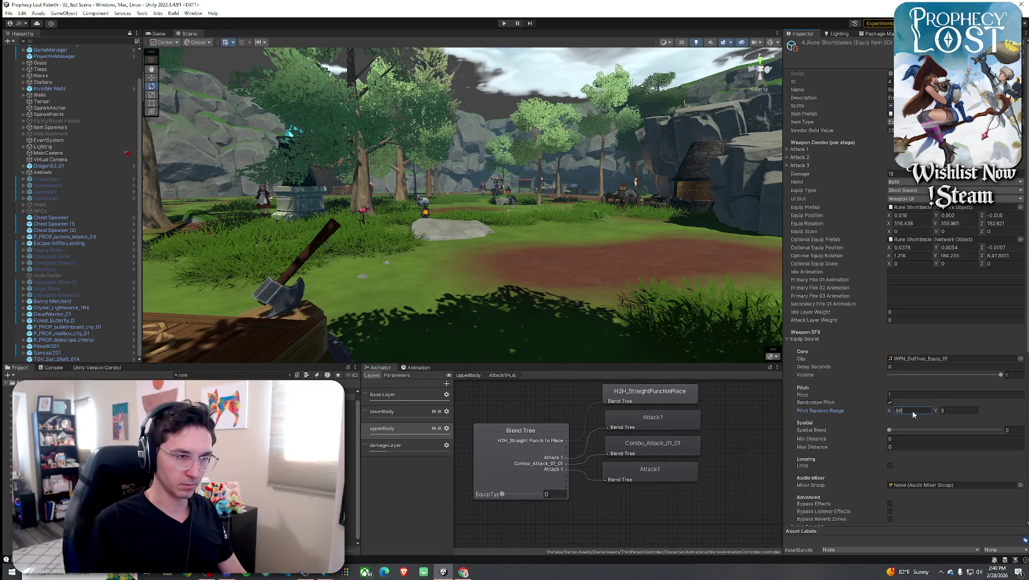
pyautogui.click(966, 413)
pyautogui.write('1')
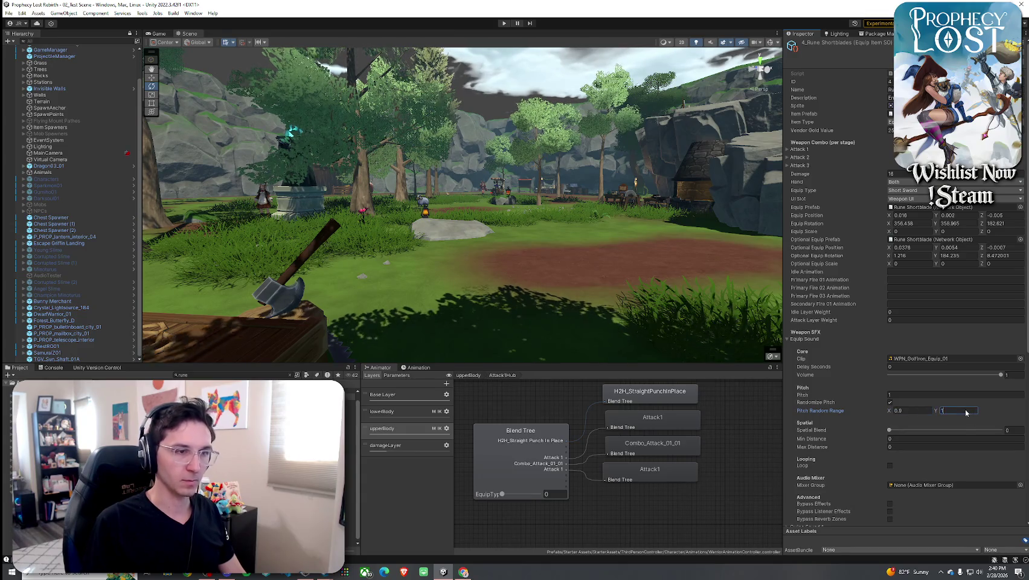
pyautogui.write('.1')
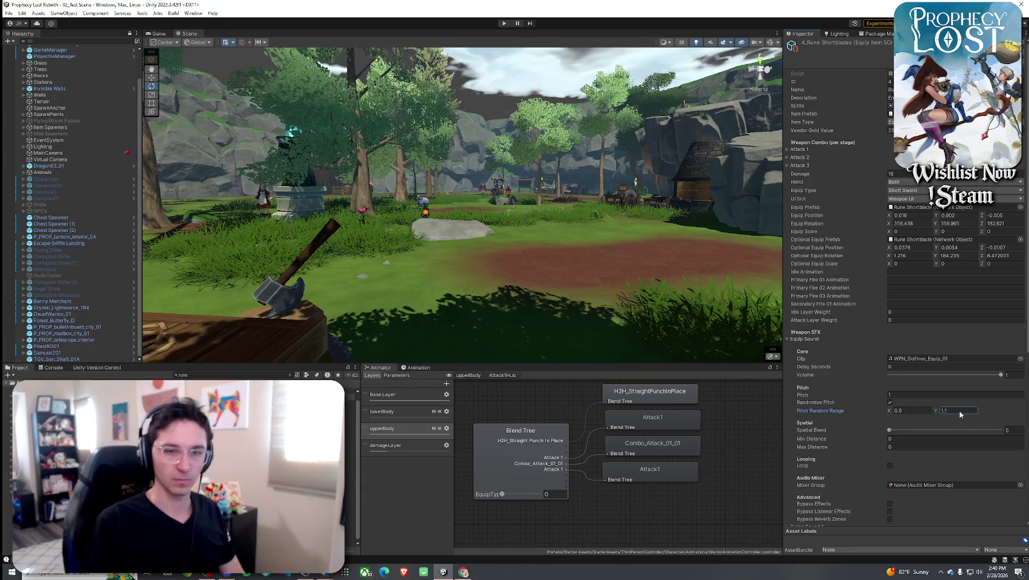
pyautogui.press('Return')
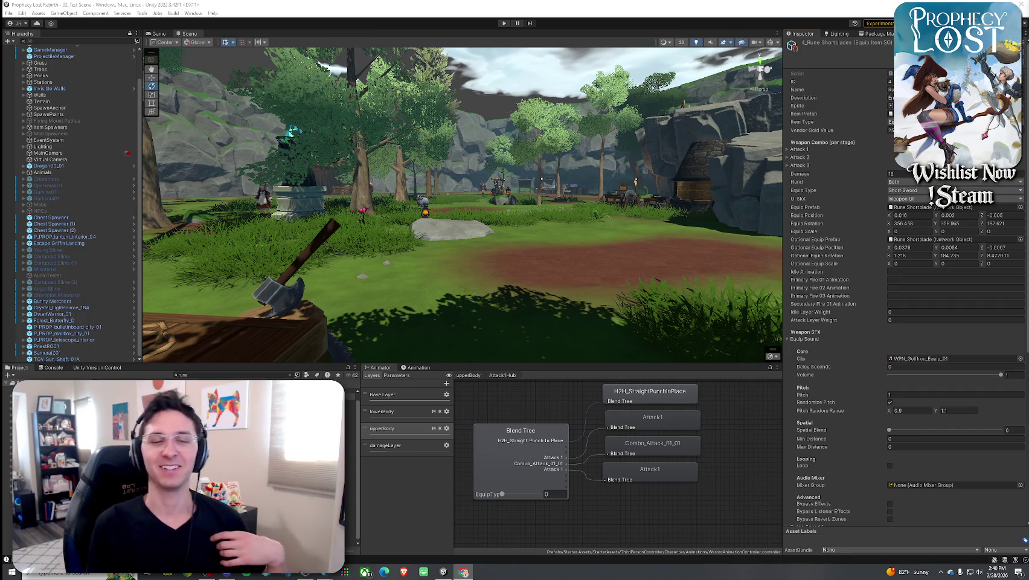
pyautogui.moveTo(1028, 39)
pyautogui.mouseDown()
pyautogui.moveTo(586, 56)
pyautogui.moveTo(636, 29)
pyautogui.mouseUp()
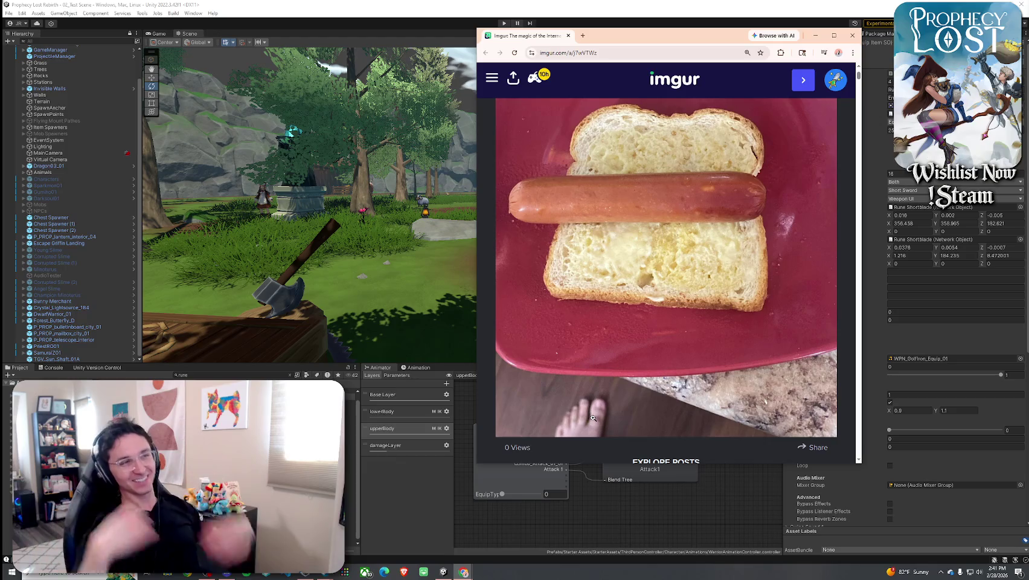
pyautogui.click(858, 39)
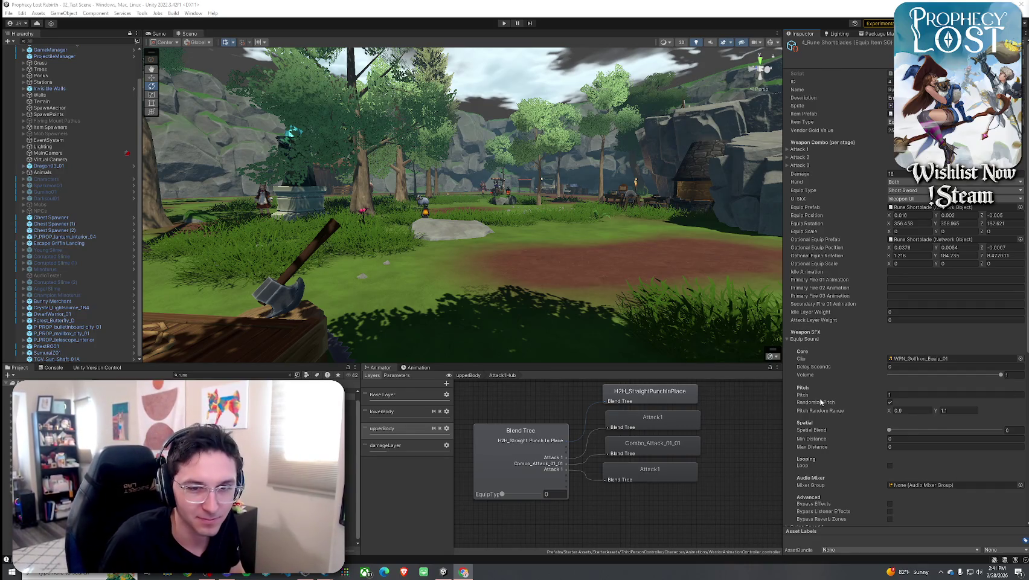
# Scroll to Swing Sound 1 and enter Play mode to test the new sounds.
pyautogui.scroll(-5, 820, 395)
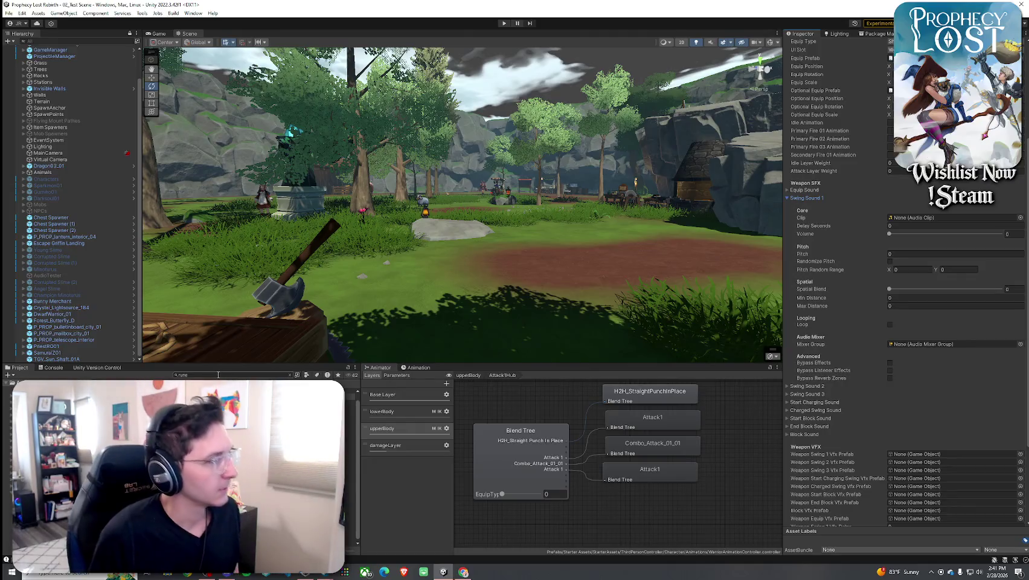
pyautogui.click(504, 23)
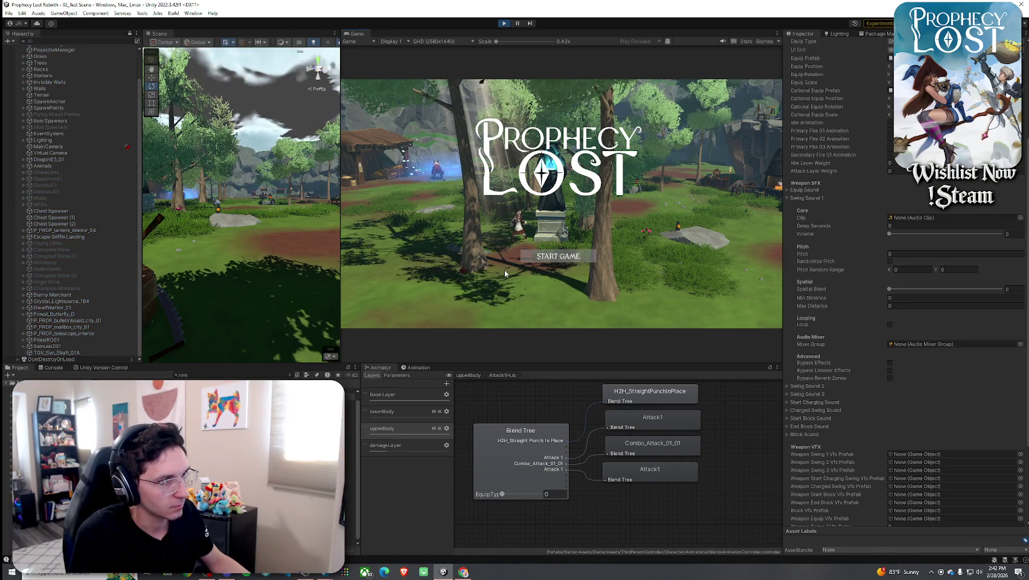
# Start the game and try moving the equipped weapon into the inventory grid.
pyautogui.click(551, 257)
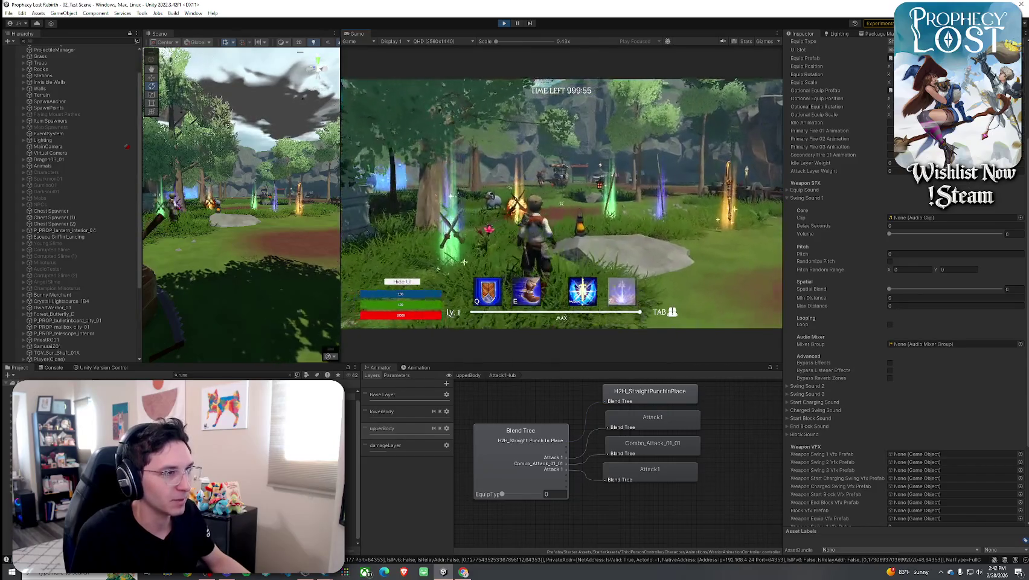
pyautogui.press('Tab')
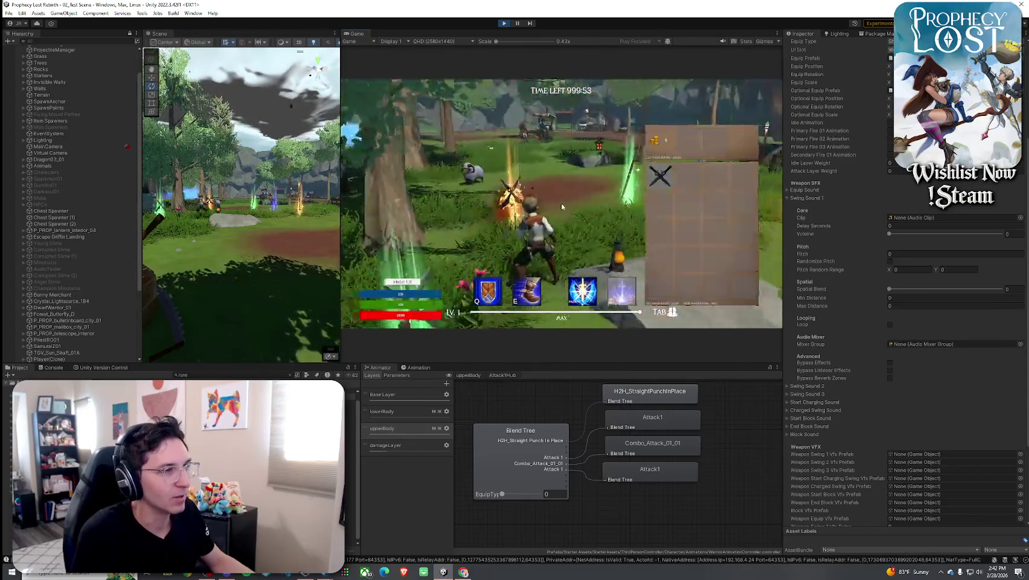
pyautogui.press('Tab')
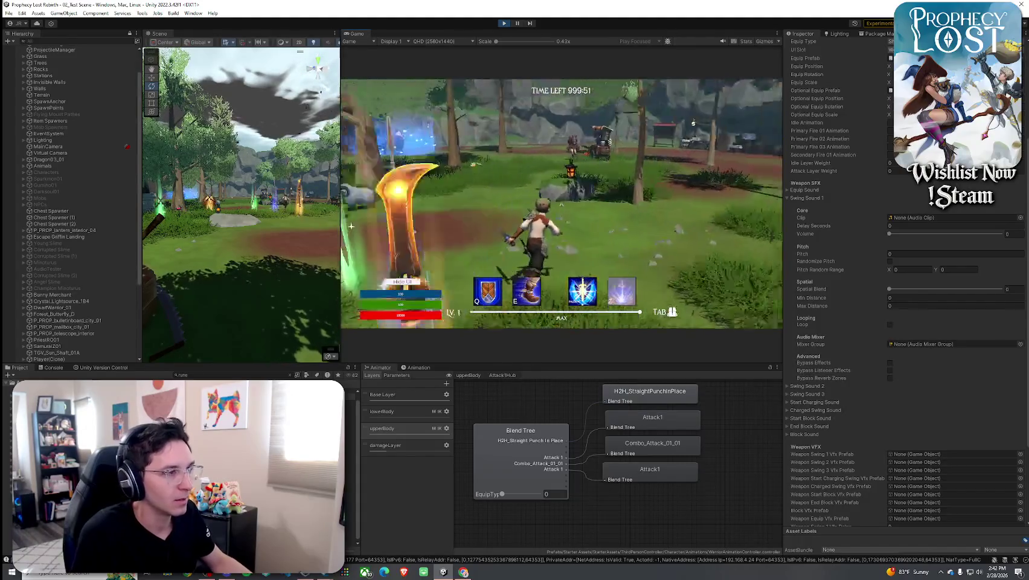
pyautogui.press('Tab')
pyautogui.moveTo(687, 139); pyautogui.dragTo(662, 184)
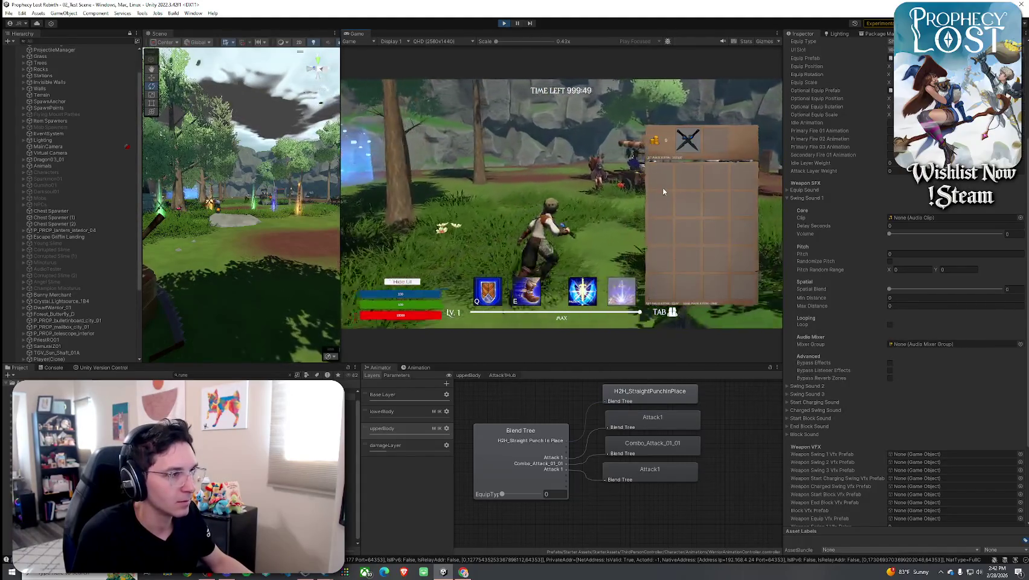
pyautogui.press('w')
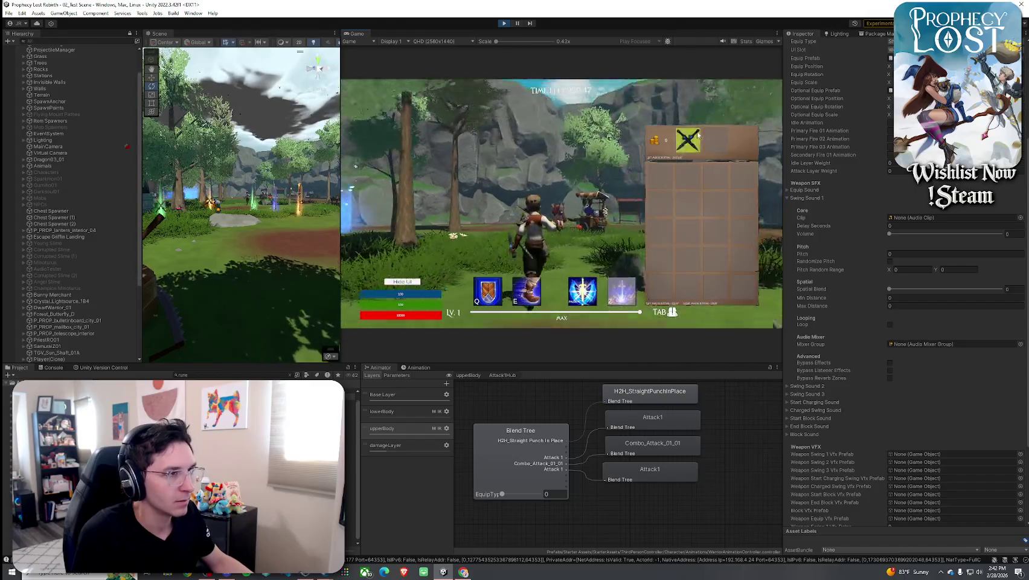
pyautogui.moveTo(687, 139); pyautogui.dragTo(661, 182)
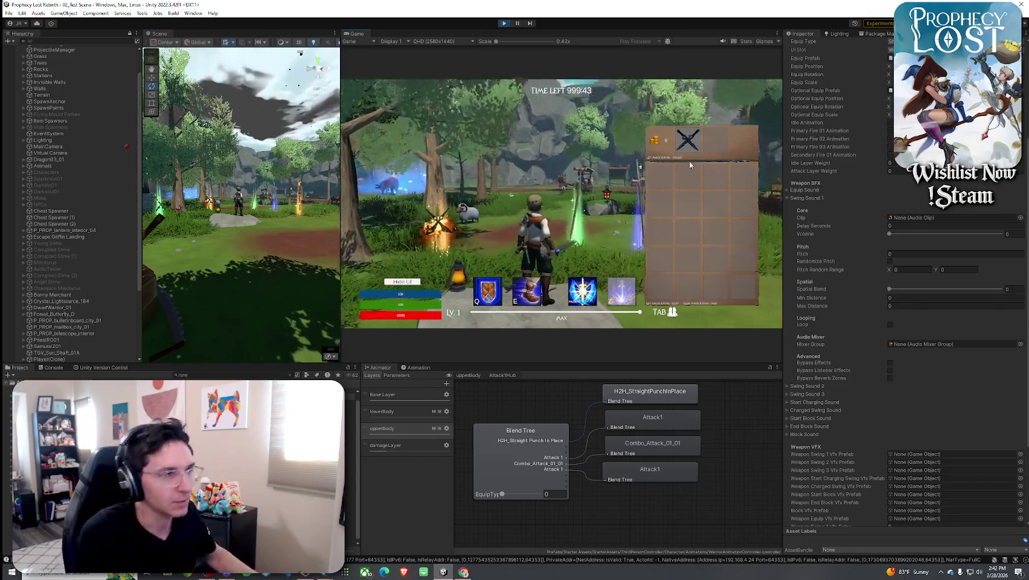
pyautogui.moveTo(688, 139); pyautogui.dragTo(661, 176)
pyautogui.press('Tab')
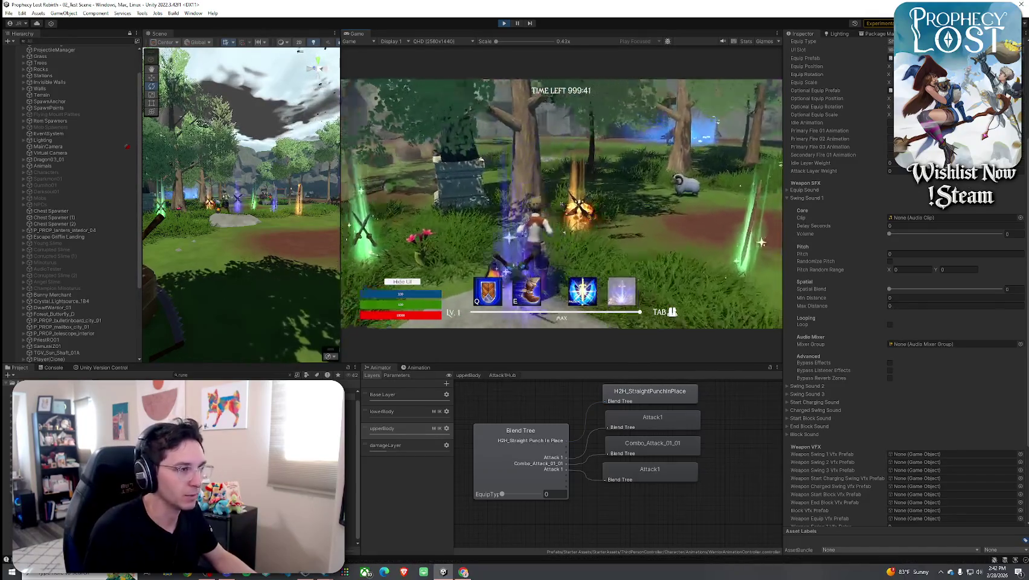
# Re-equip the weapon from the grid, then run around and close the inventory.
pyautogui.press('Tab')
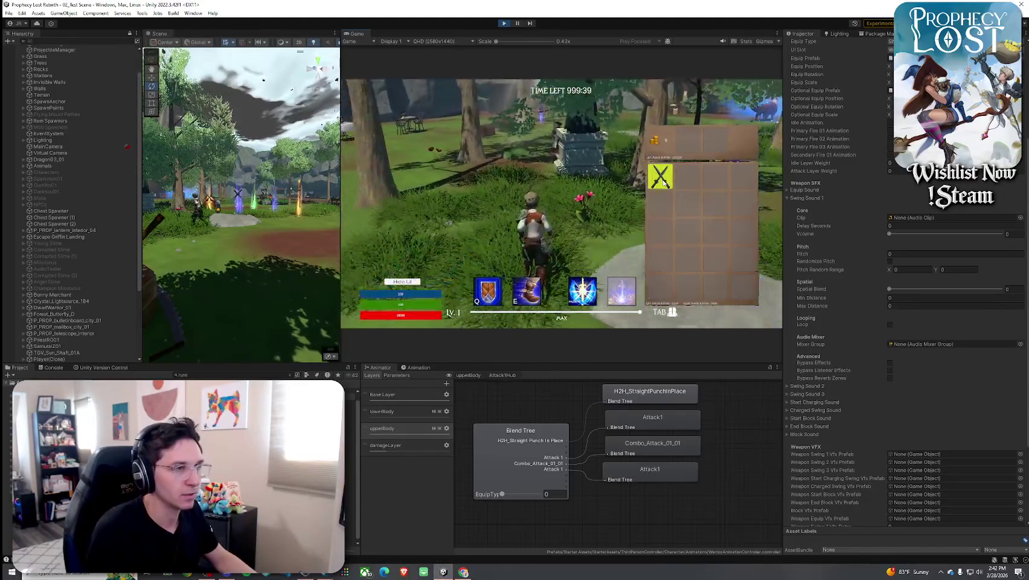
pyautogui.moveTo(667, 179); pyautogui.dragTo(688, 140)
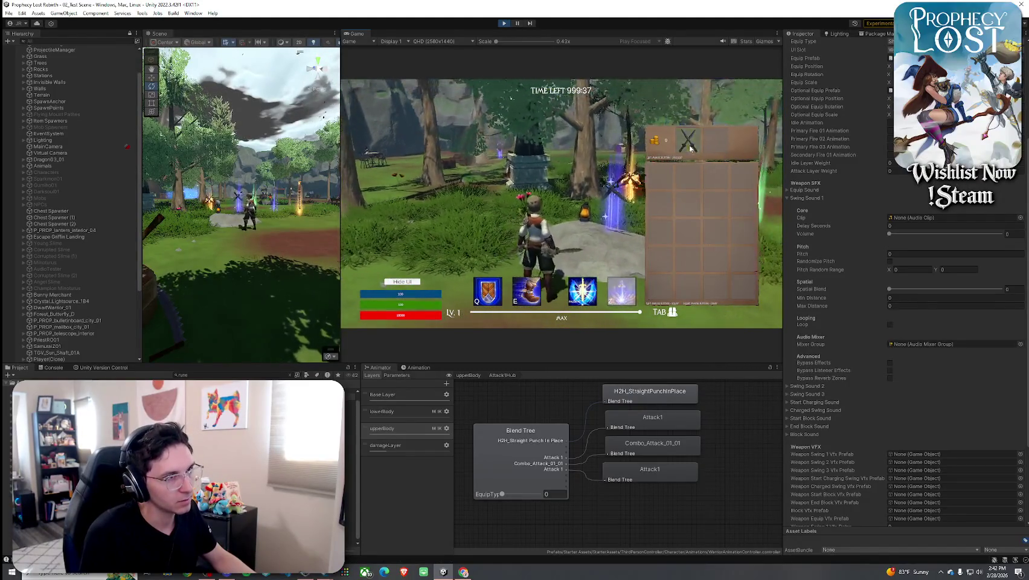
pyautogui.press('a')
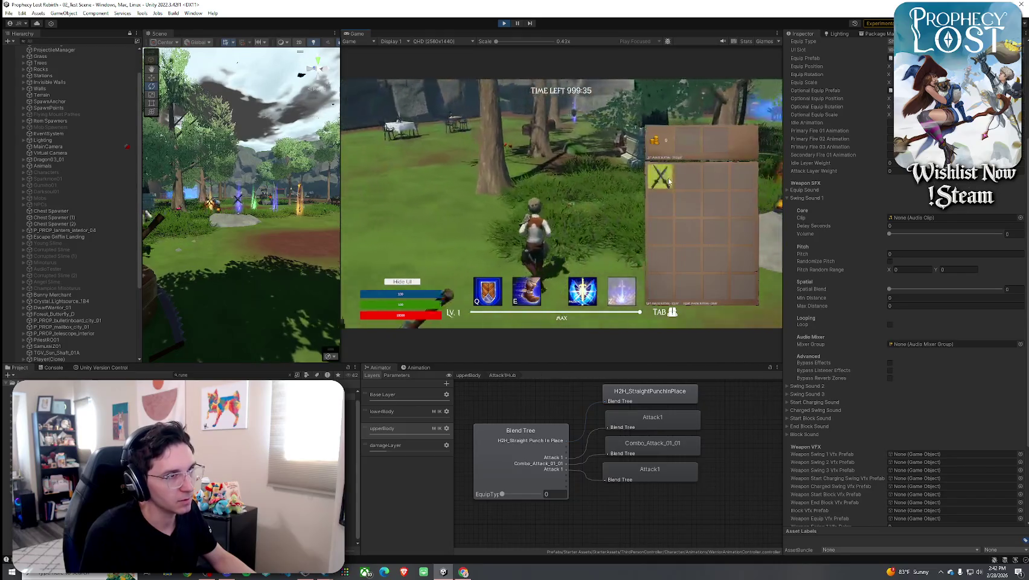
pyautogui.press('w')
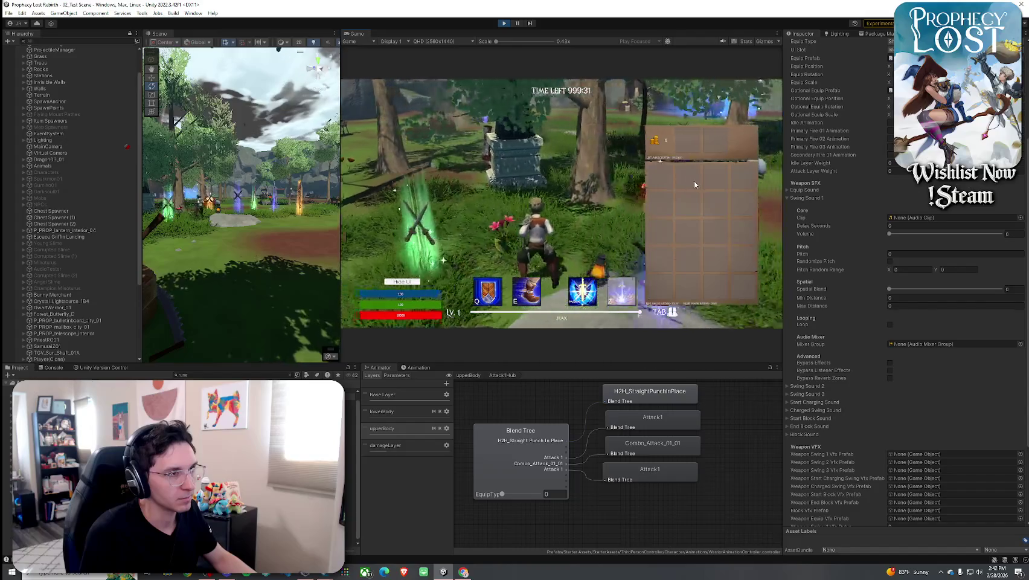
pyautogui.press('Tab')
pyautogui.press('Tab')
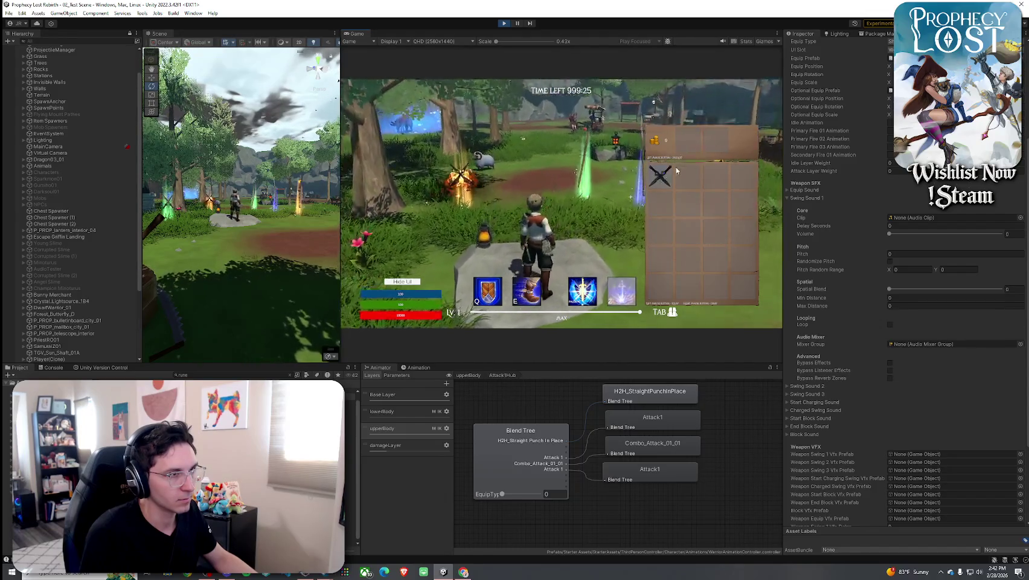
pyautogui.press('Tab')
pyautogui.press('Tab')
# Swap the equipped sword with the blue sword from the inventory grid.
pyautogui.click(685, 175)
pyautogui.click(687, 140)
pyautogui.click(660, 177)
pyautogui.press('a')
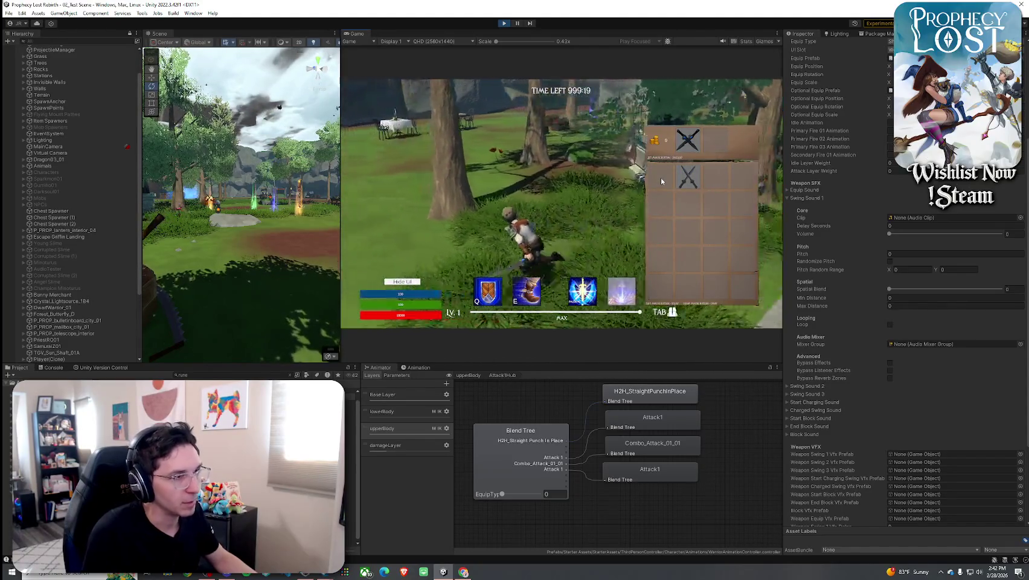
pyautogui.click(688, 140)
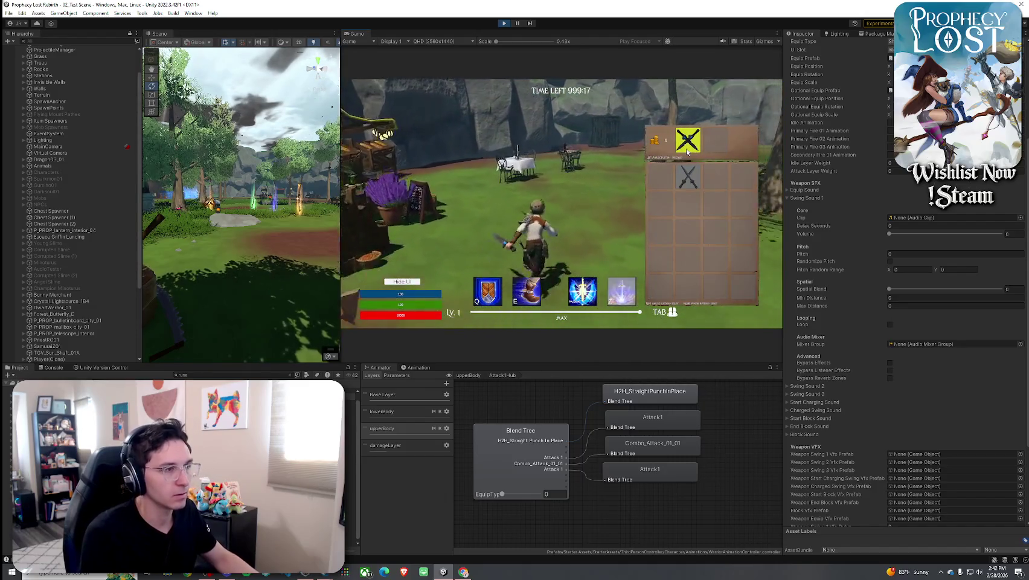
pyautogui.click(688, 175)
# Swap the blue sword back for the grey sword and close the inventory.
pyautogui.click(688, 140)
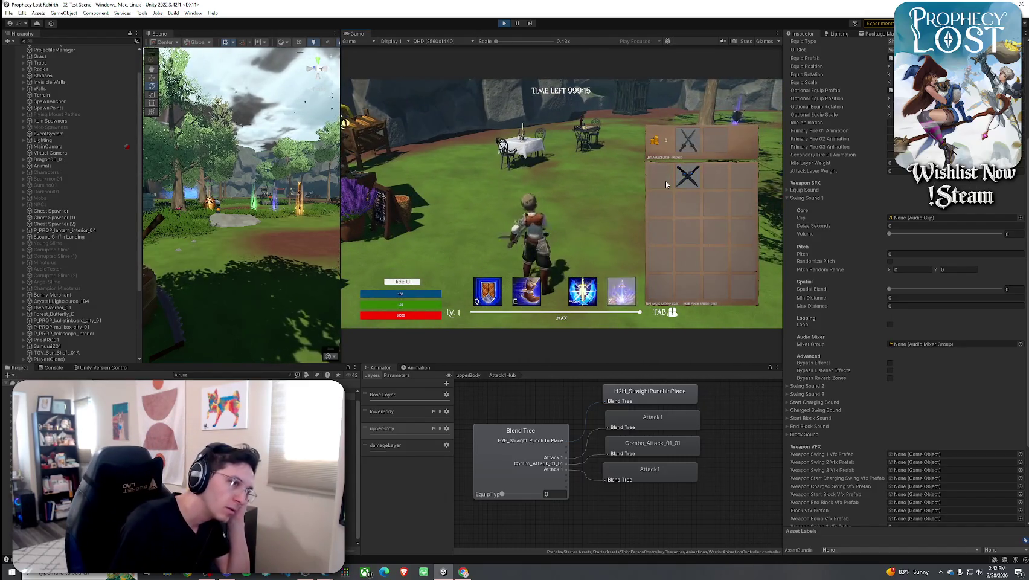
pyautogui.click(679, 175)
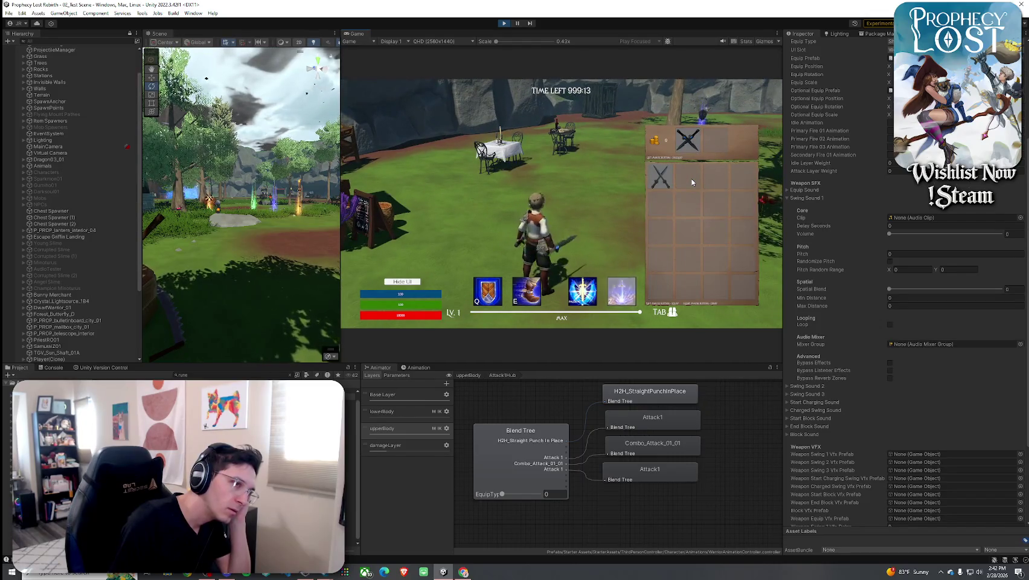
pyautogui.click(688, 140)
pyautogui.click(662, 181)
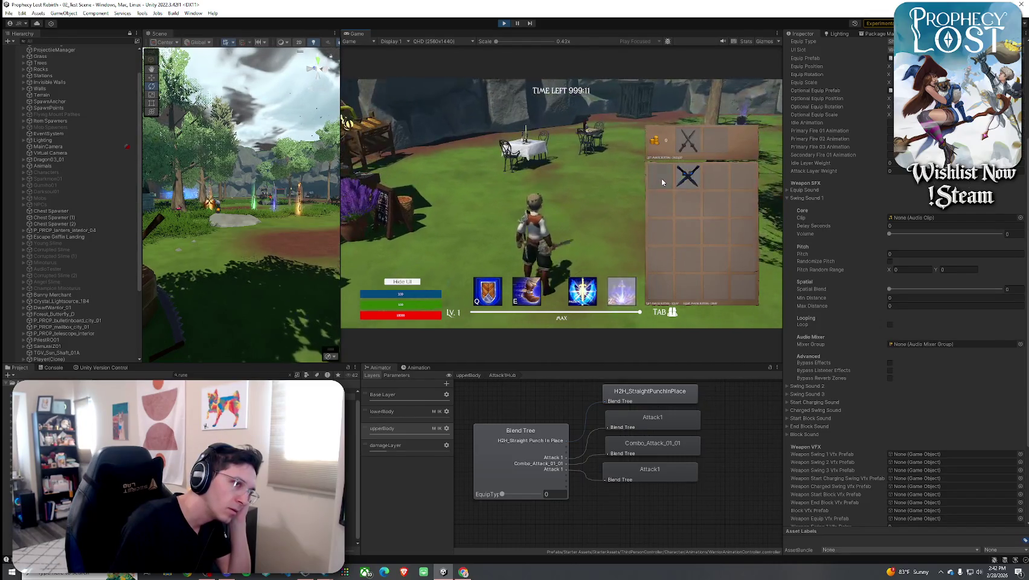
pyautogui.click(687, 140)
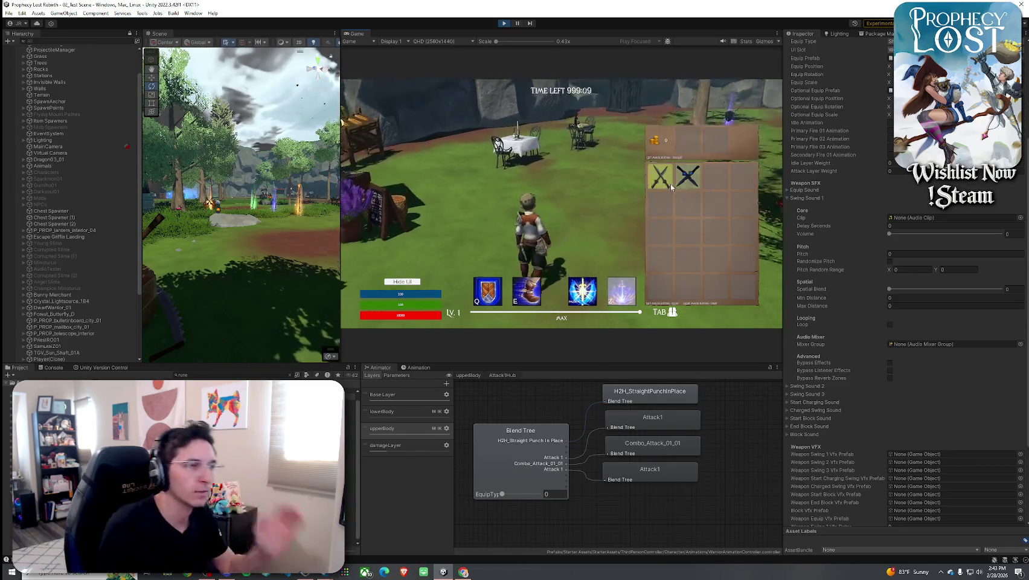
pyautogui.click(662, 175)
pyautogui.press('Tab')
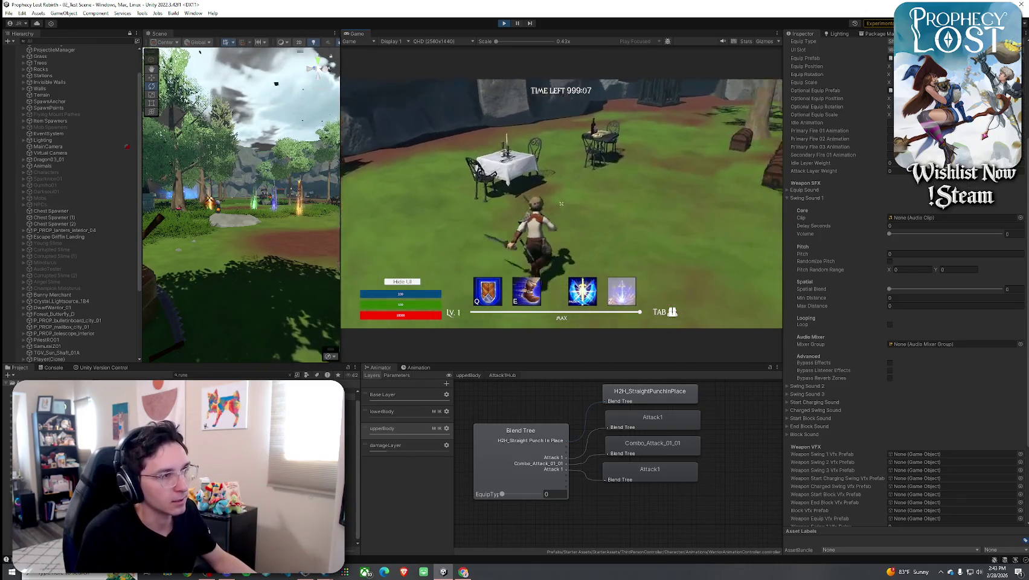
# Swing the sword and run through the forest into the clearing.
pyautogui.click(561, 204)
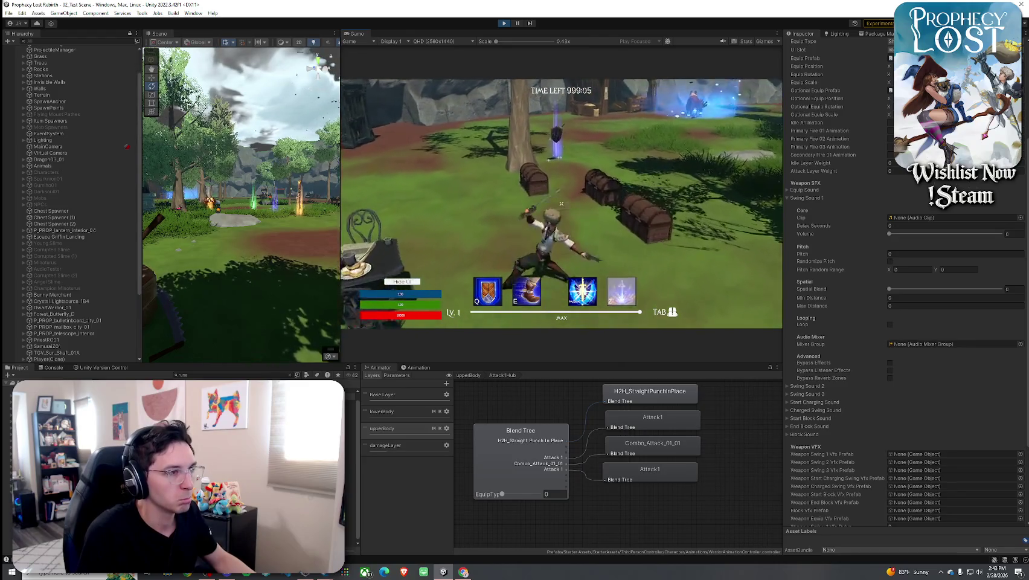
pyautogui.click(561, 203)
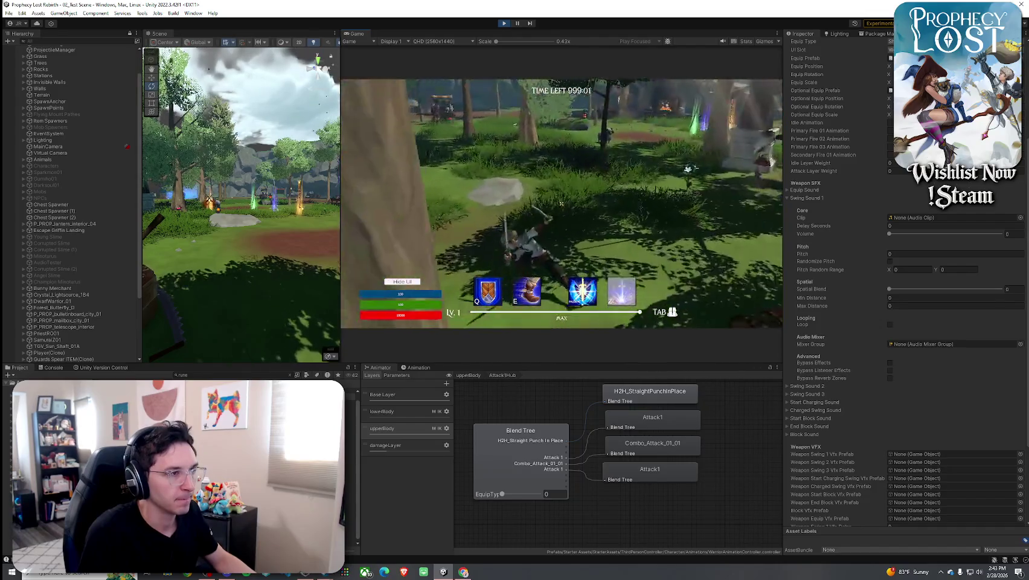
pyautogui.press('w')
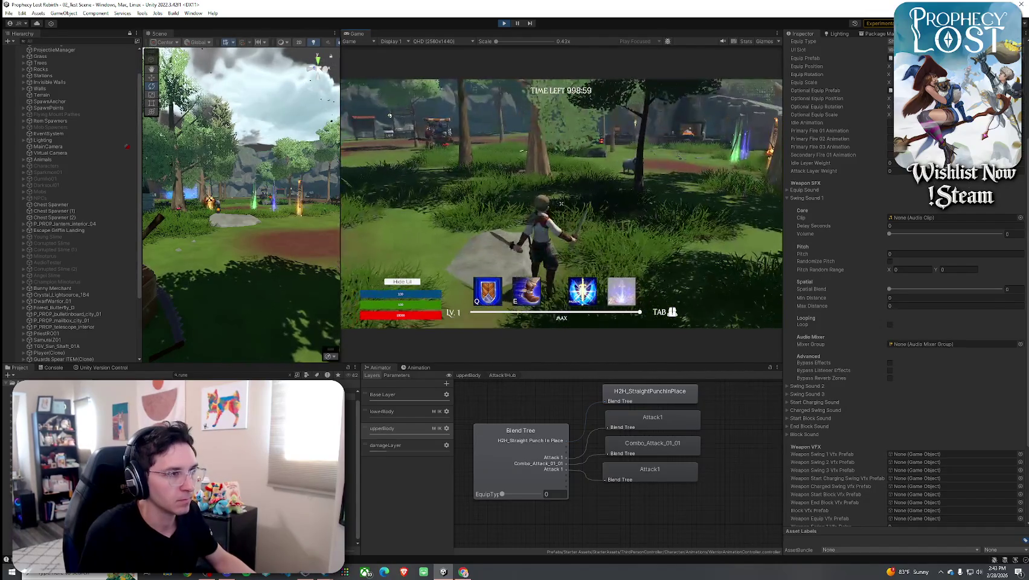
pyautogui.press('w')
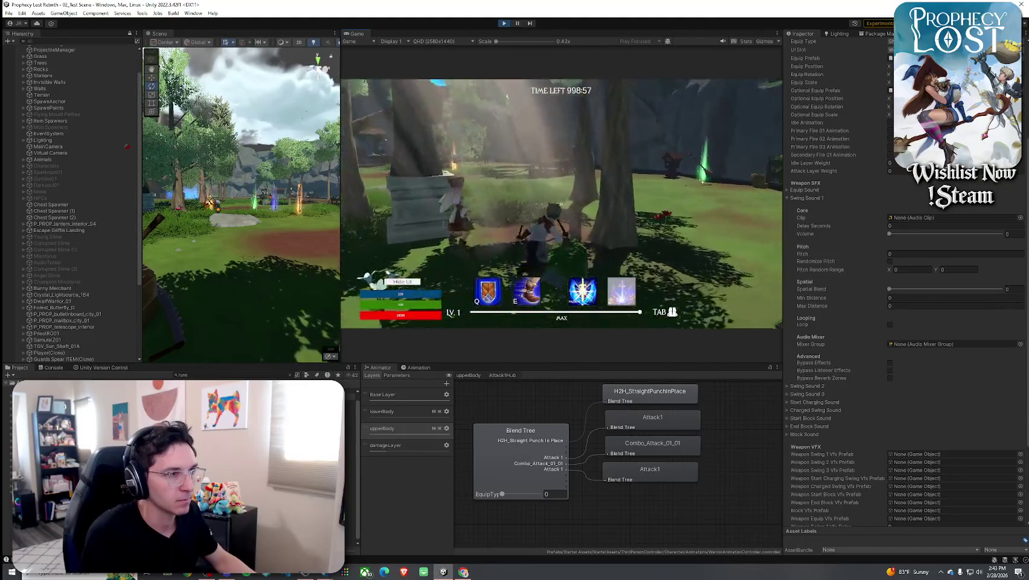
pyautogui.press('w')
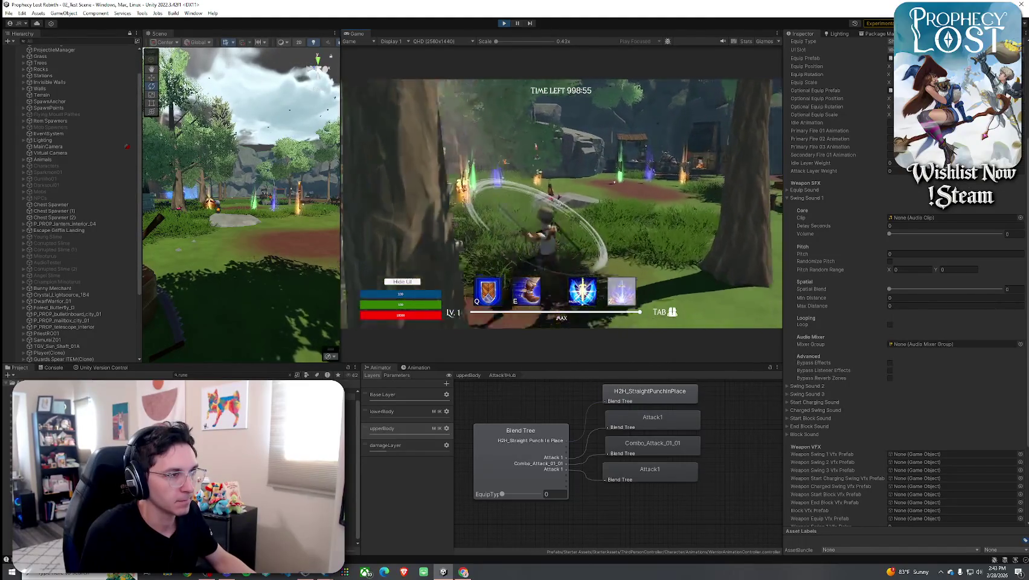
pyautogui.press('w')
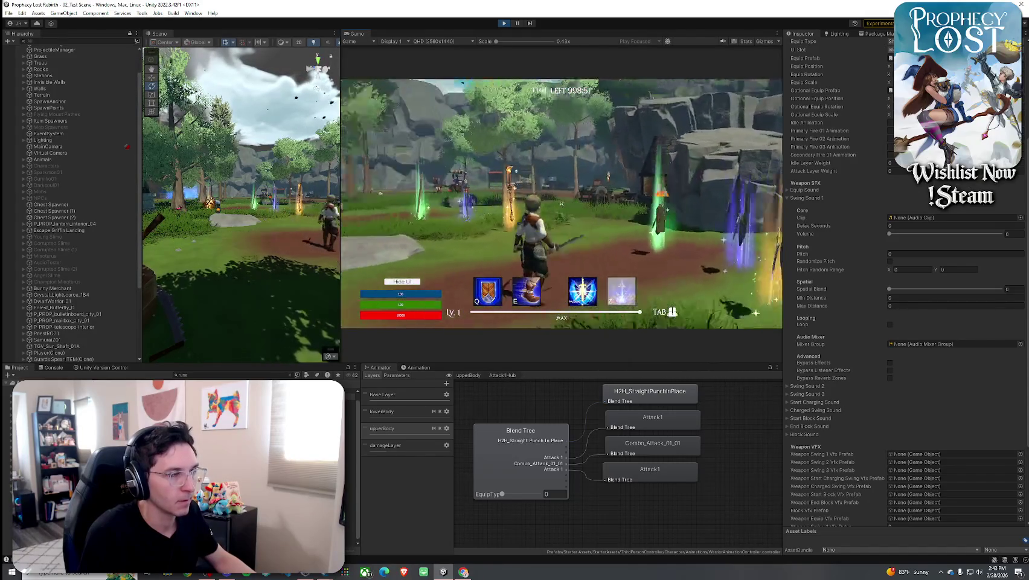
# Move the weapon from the grid into the equip slot, then close the inventory.
pyautogui.press('Tab')
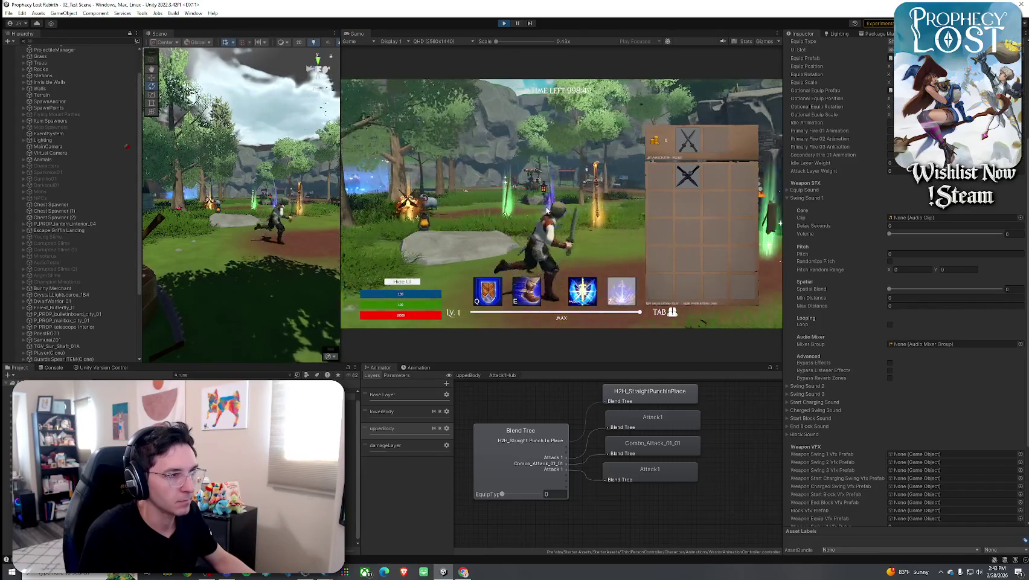
pyautogui.press('a')
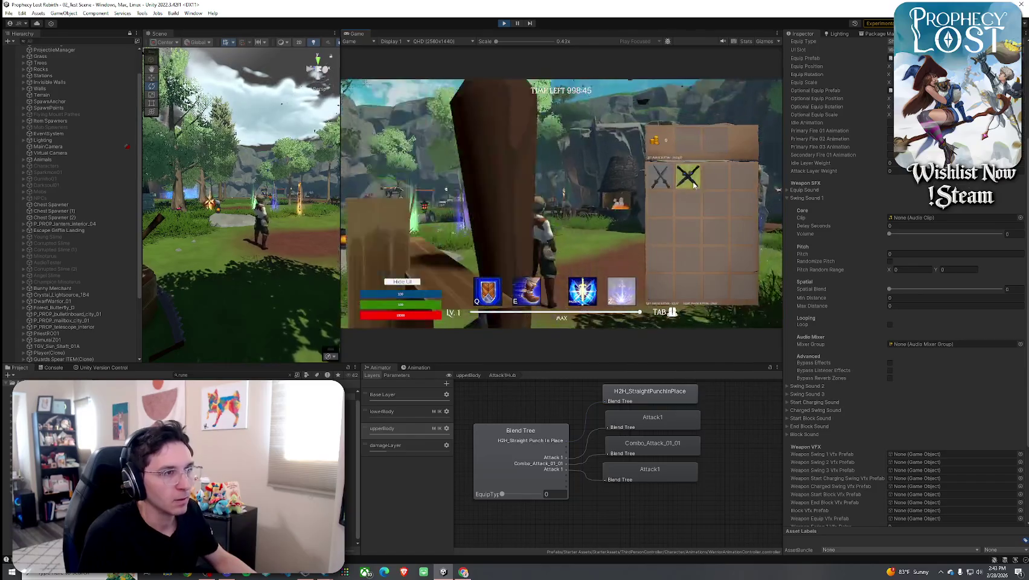
pyautogui.press('Tab')
pyautogui.press('w')
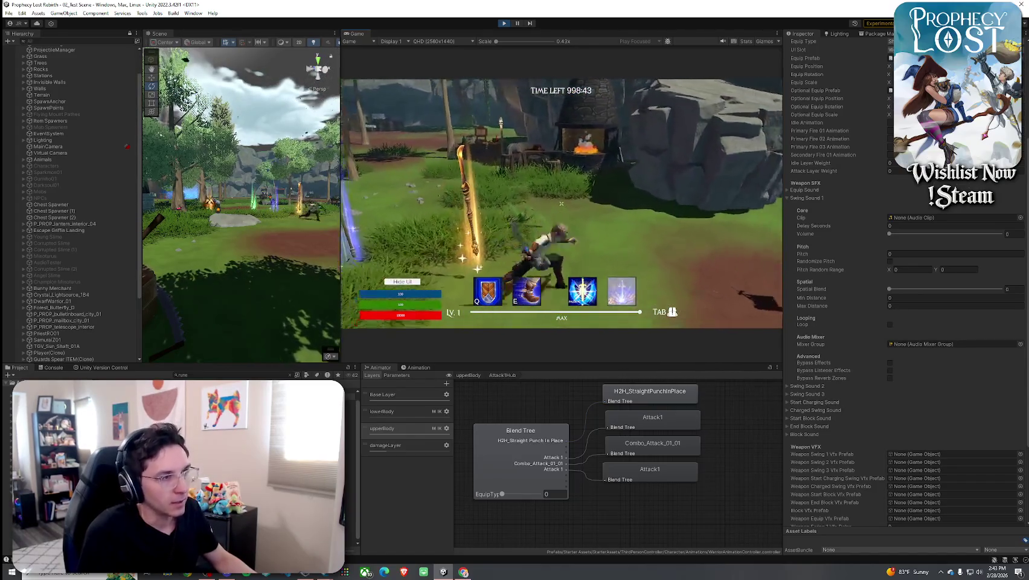
pyautogui.press('Tab')
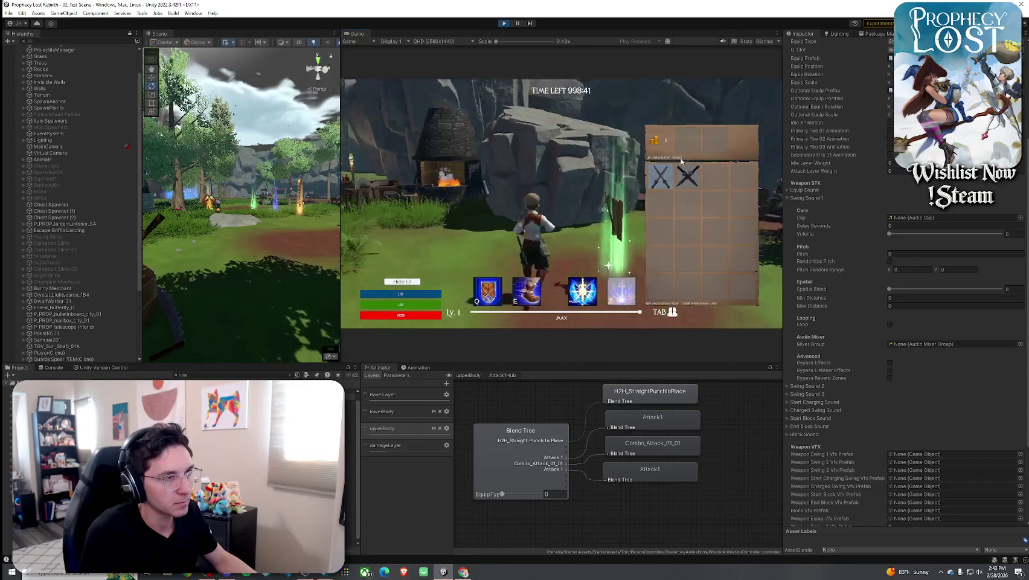
pyautogui.moveTo(661, 174)
pyautogui.mouseDown()
pyautogui.moveTo(679, 185)
pyautogui.moveTo(687, 139)
pyautogui.mouseUp()
pyautogui.press('w')
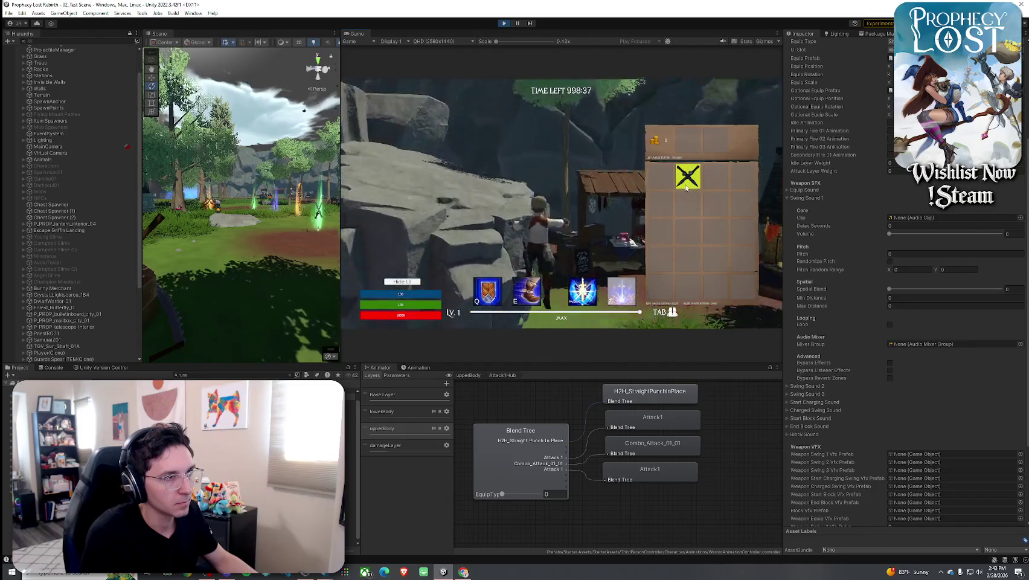
pyautogui.press('Tab')
# Unequip the weapon into the first inventory slot and bring up the version control changes panel.
pyautogui.press('w')
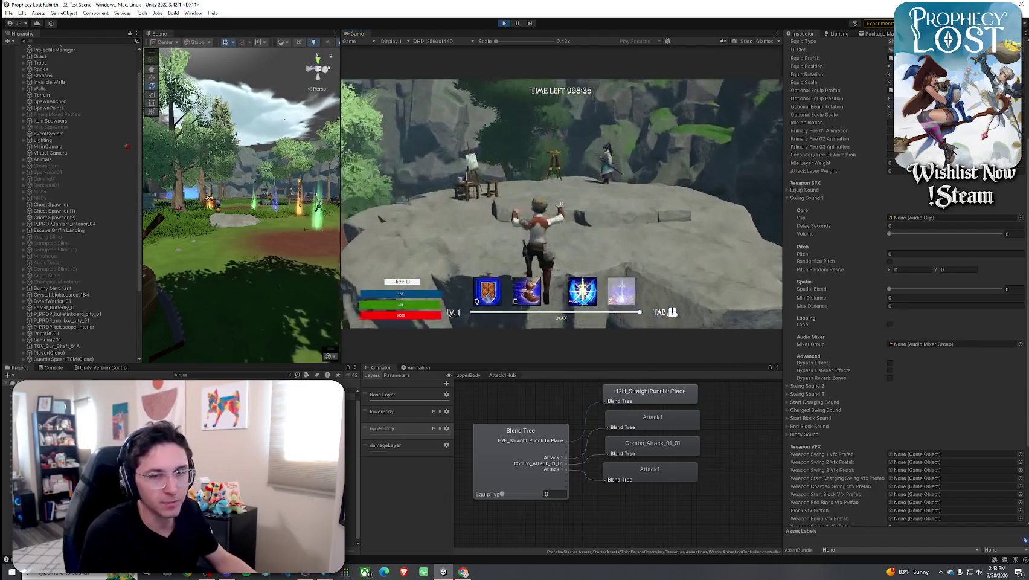
pyautogui.press('Tab')
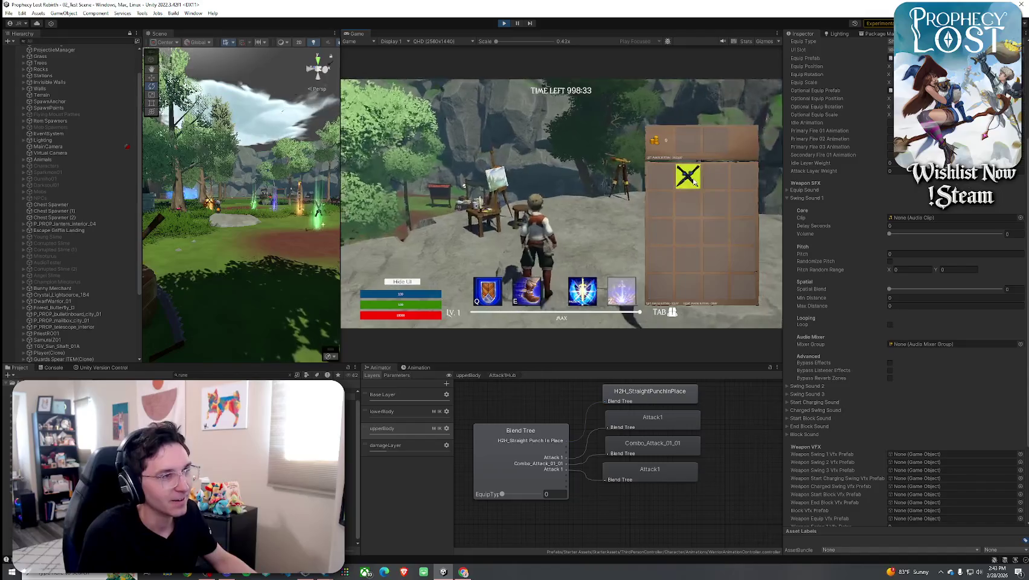
pyautogui.moveTo(697, 151); pyautogui.dragTo(688, 175)
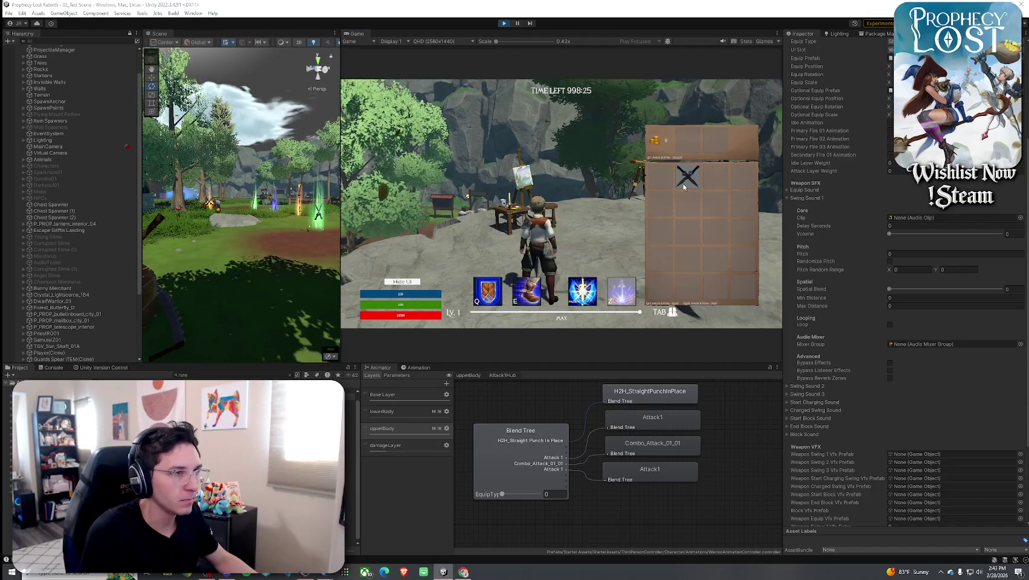
pyautogui.click(101, 367)
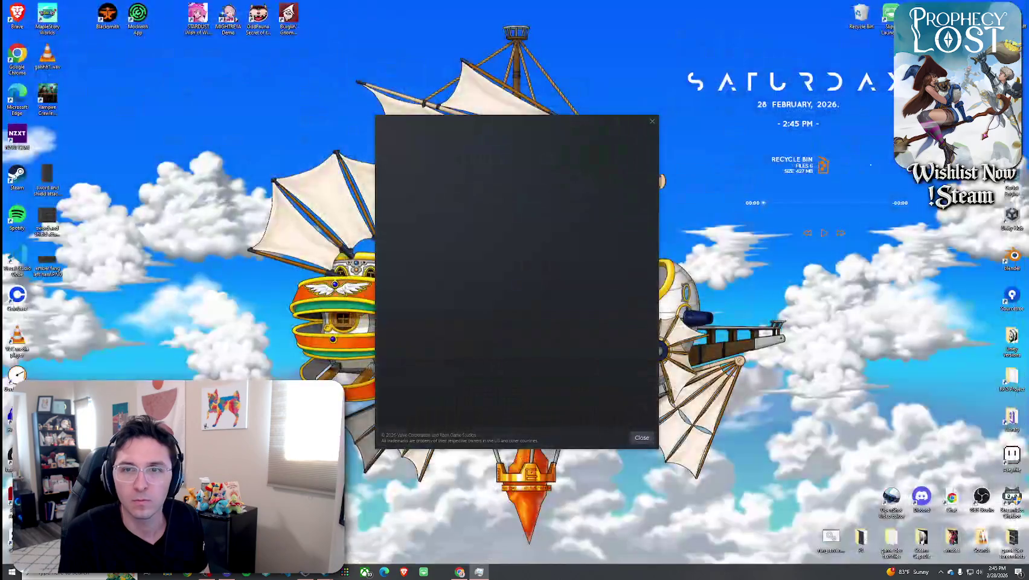
# Close the Steam promotional popup so the Unity Editor is visible again.
pyautogui.click(652, 121)
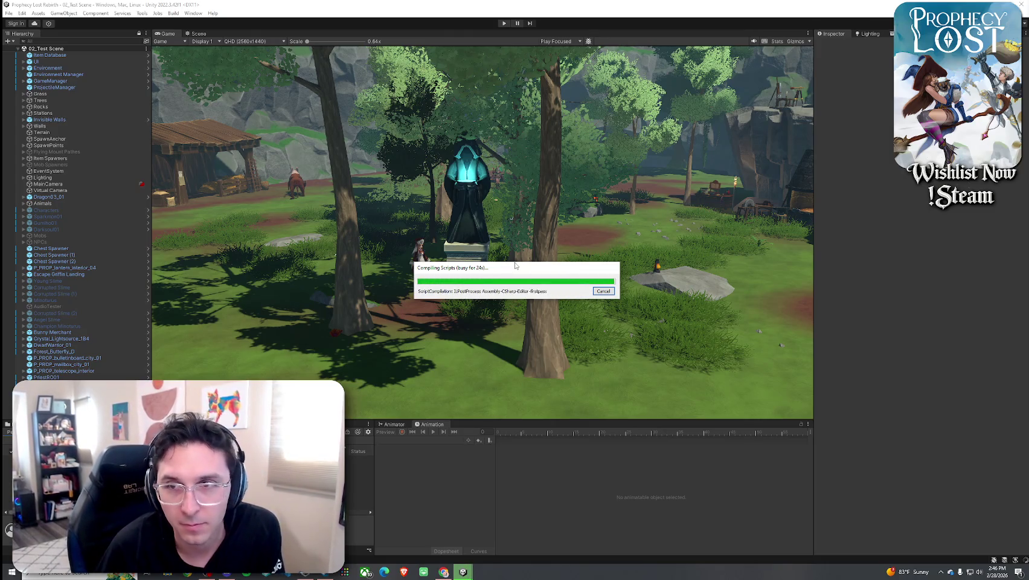
# Move the compile progress box aside, dock the Scene view beside Game, and narrow the Hierarchy.
pyautogui.moveTo(515, 264)
pyautogui.mouseDown()
pyautogui.moveTo(544, 269)
pyautogui.moveTo(503, 248)
pyautogui.moveTo(523, 255)
pyautogui.moveTo(508, 242)
pyautogui.mouseUp()
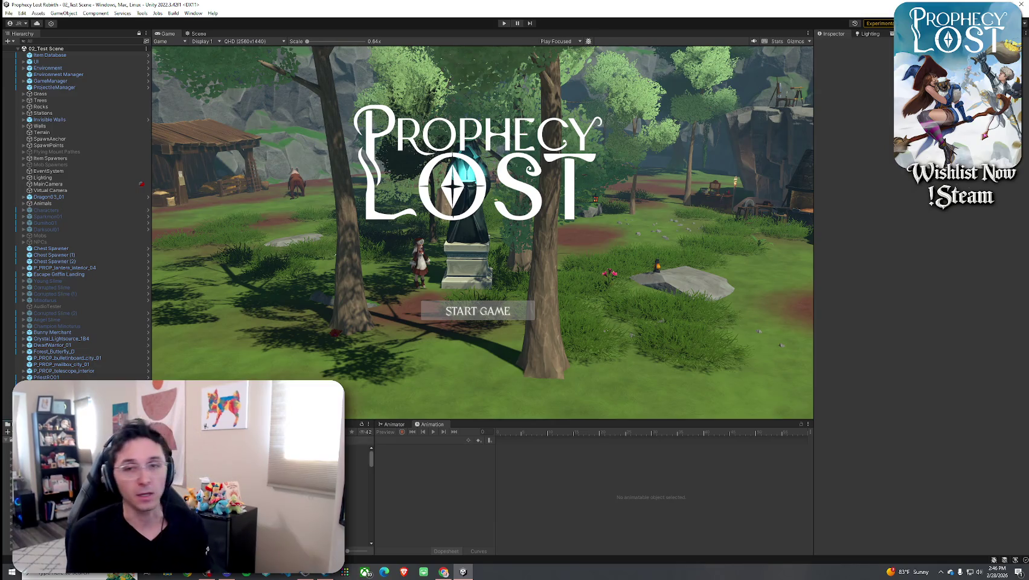
pyautogui.moveTo(197, 33)
pyautogui.mouseDown()
pyautogui.moveTo(165, 71)
pyautogui.moveTo(169, 121)
pyautogui.mouseUp()
pyautogui.moveTo(373, 86); pyautogui.dragTo(335, 86)
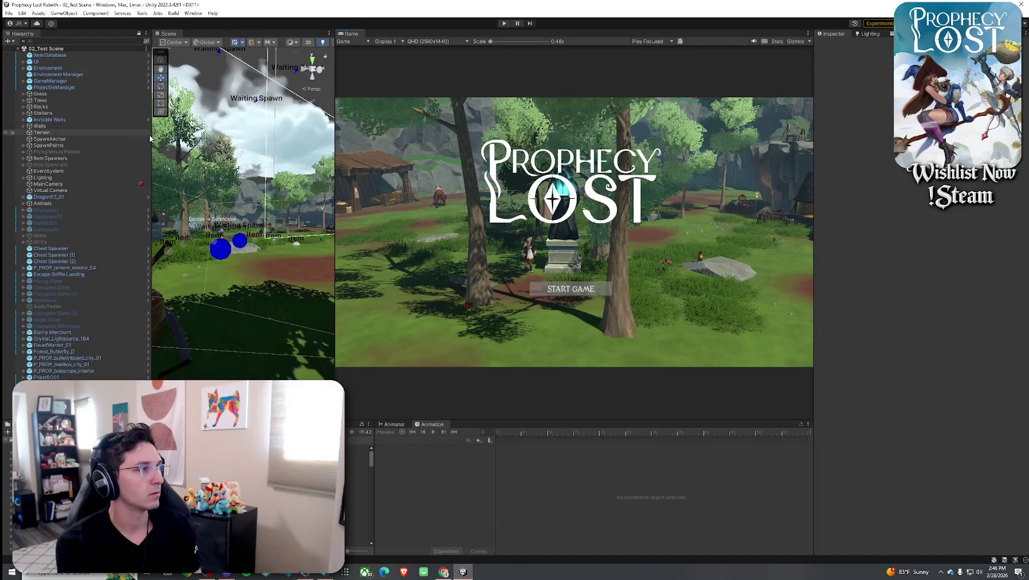
# Widen the Game view, enter Play mode and choose START GAME to spawn the character.
pyautogui.moveTo(151, 137); pyautogui.dragTo(116, 136)
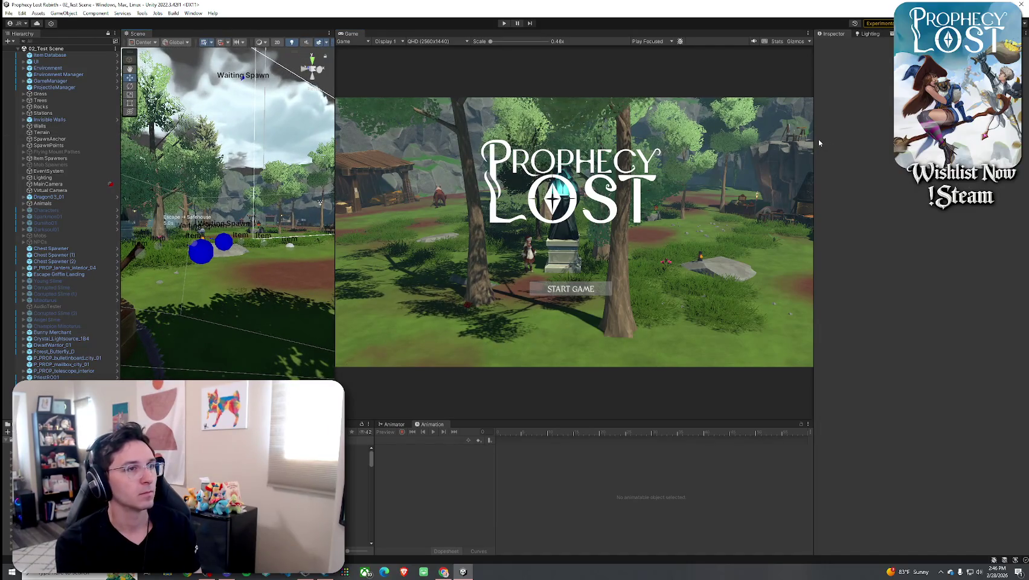
pyautogui.moveTo(815, 139); pyautogui.dragTo(848, 139)
pyautogui.click(504, 23)
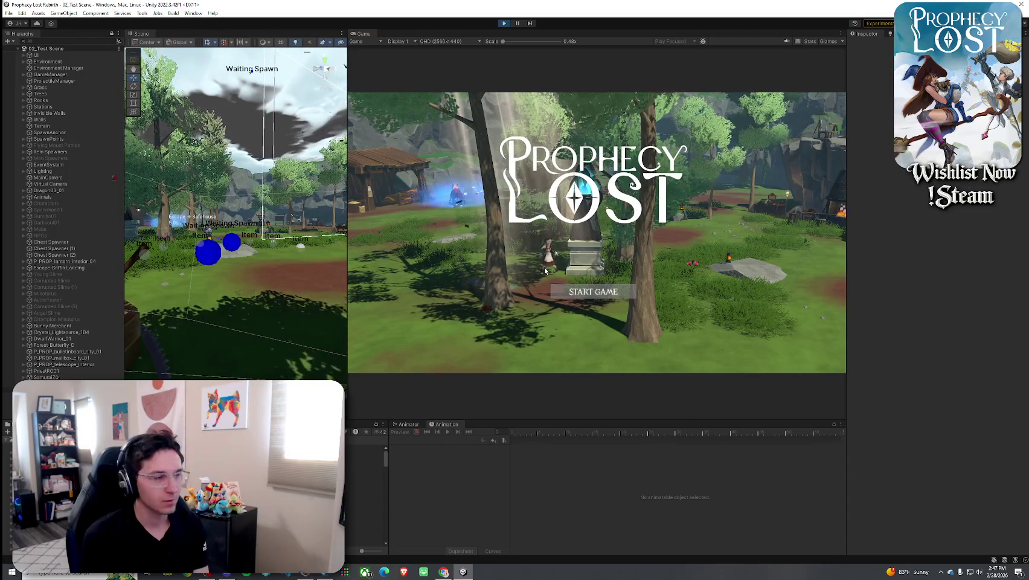
pyautogui.click(589, 297)
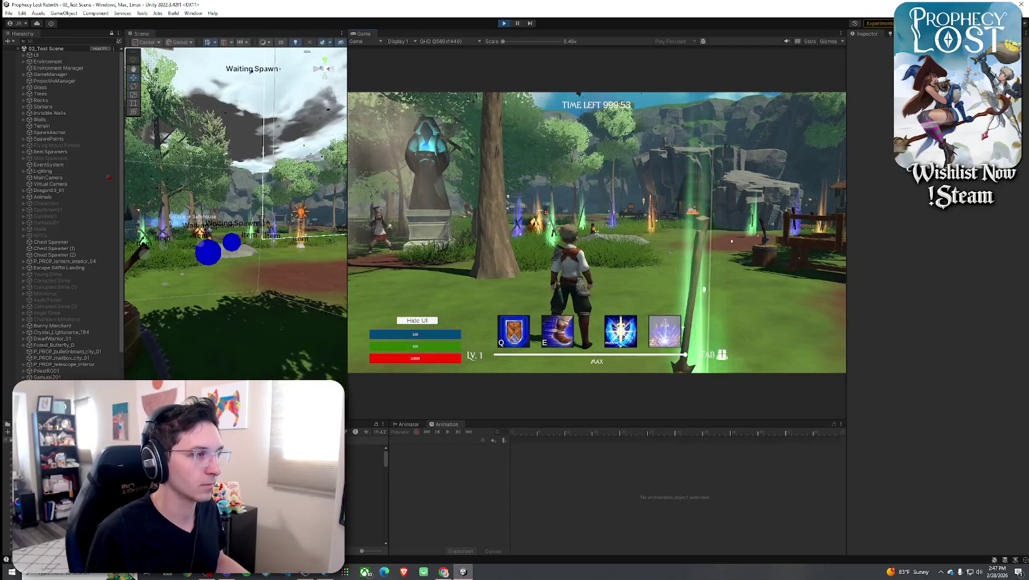
pyautogui.press('super')
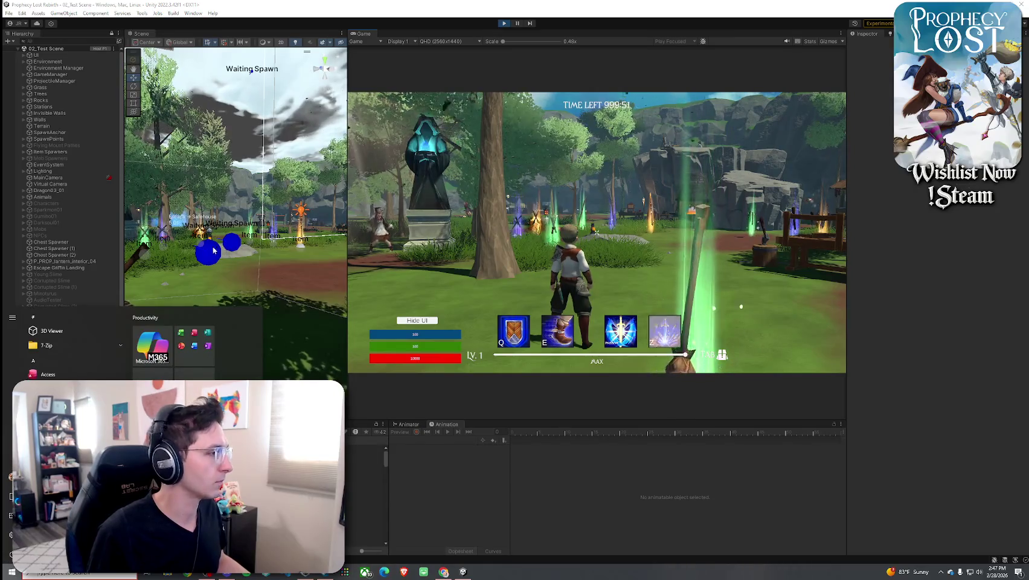
# Move the crossed-swords weapon between the equip slot and the first inventory grid slot.
pyautogui.press('super')
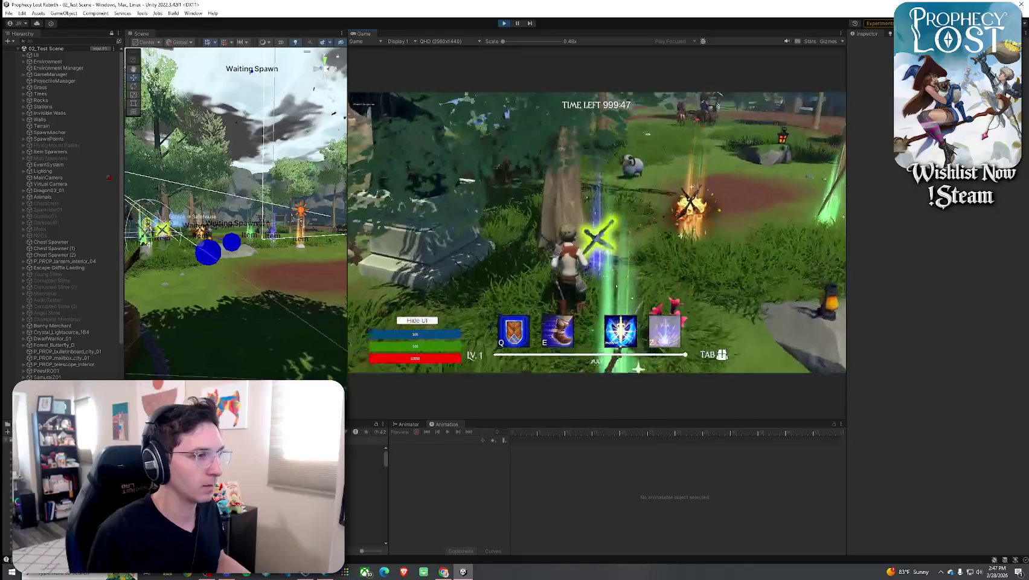
pyautogui.press('Tab')
pyautogui.click(706, 202)
pyautogui.press('Tab')
pyautogui.press('Tab')
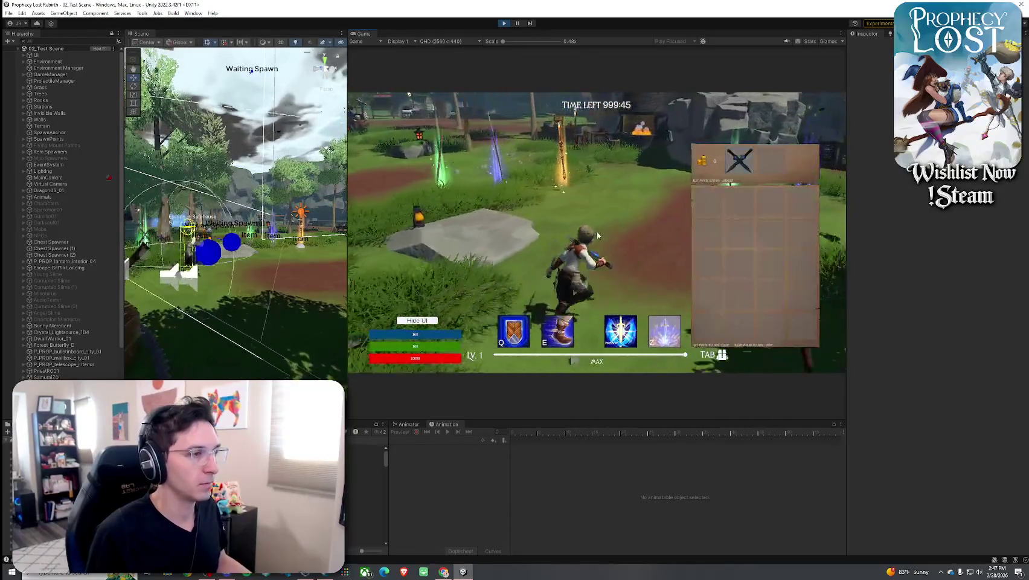
pyautogui.click(735, 165)
pyautogui.click(706, 201)
pyautogui.press('Tab')
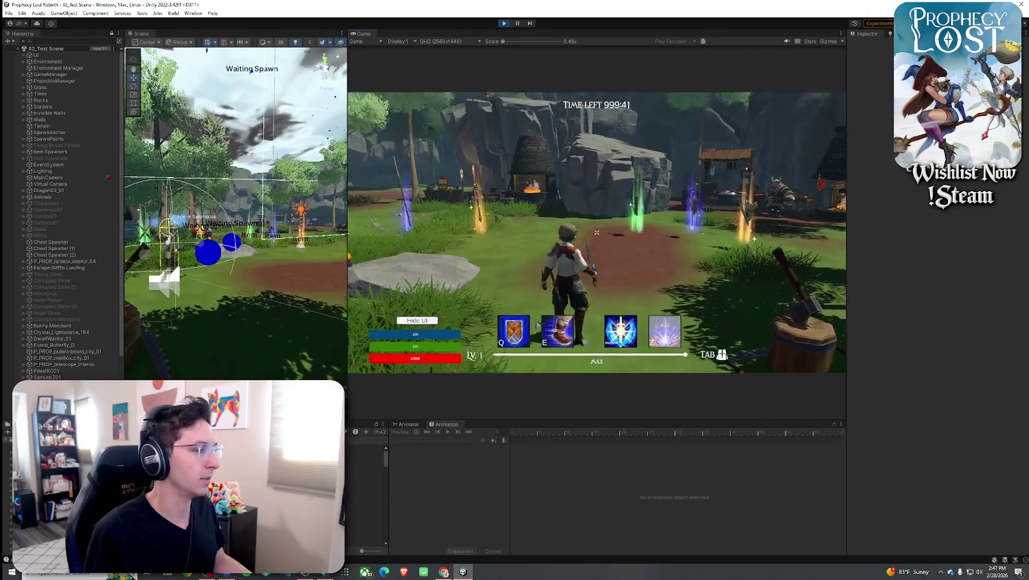
pyautogui.press('super')
pyautogui.press('super')
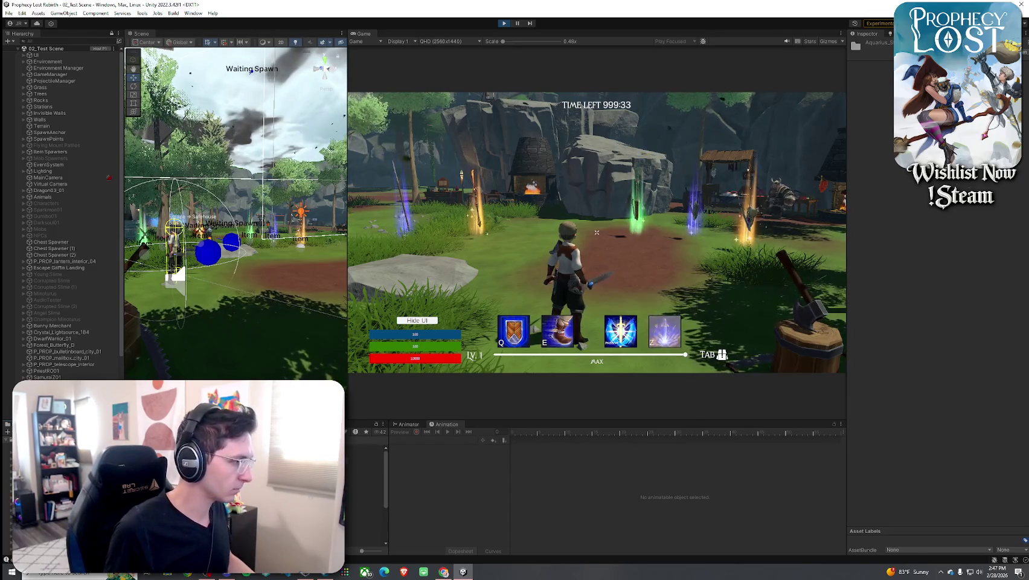
# Assign WPN_GolfIron_Equip_01 as the equip sound clip of the 4_Rune Shortblade item.
pyautogui.click(242, 460)
pyautogui.click(865, 340)
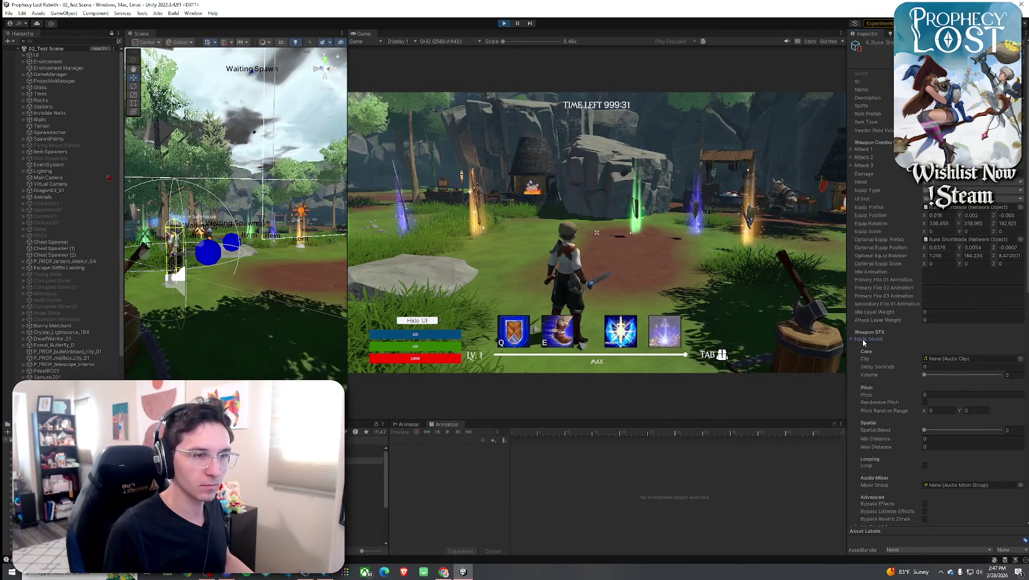
pyautogui.click(1020, 358)
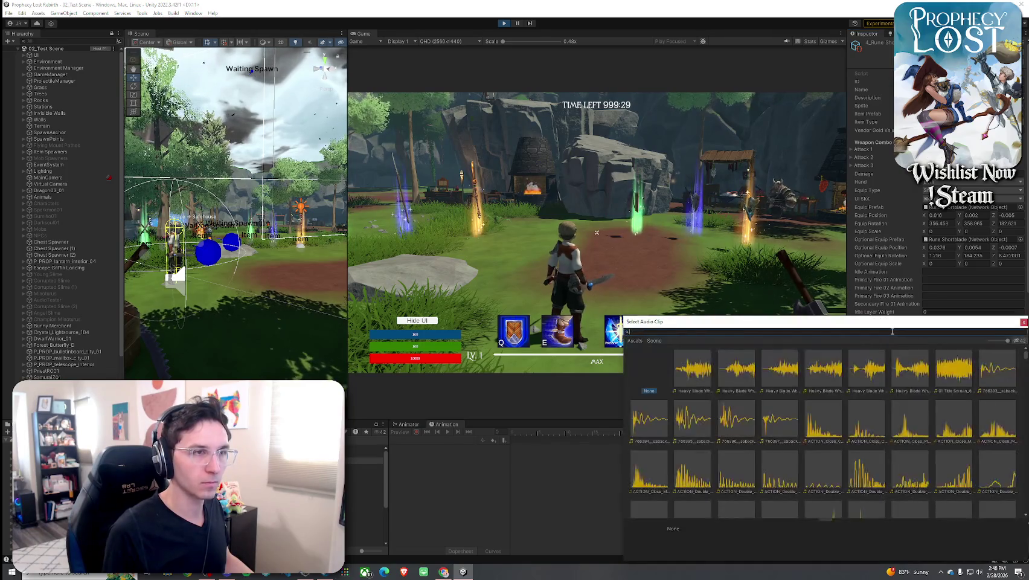
pyautogui.moveTo(826, 329)
pyautogui.mouseDown()
pyautogui.moveTo(689, 294)
pyautogui.moveTo(664, 273)
pyautogui.mouseUp()
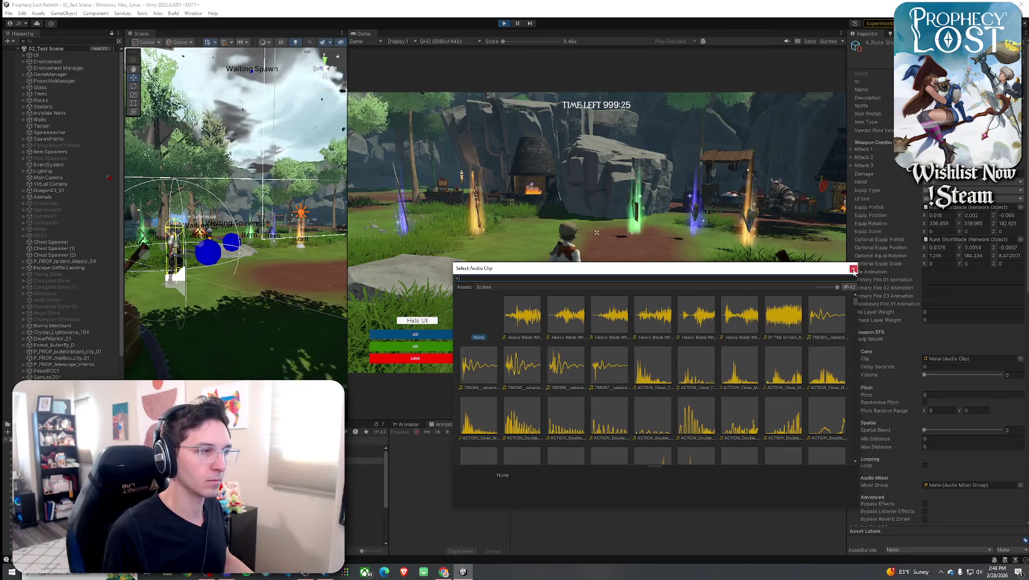
pyautogui.write('iron equi')
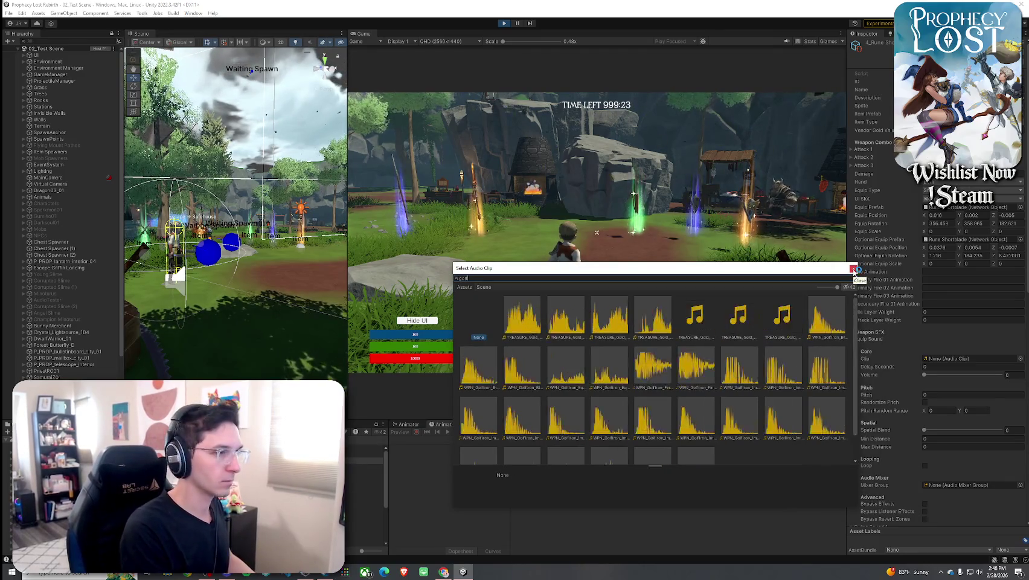
pyautogui.write('p')
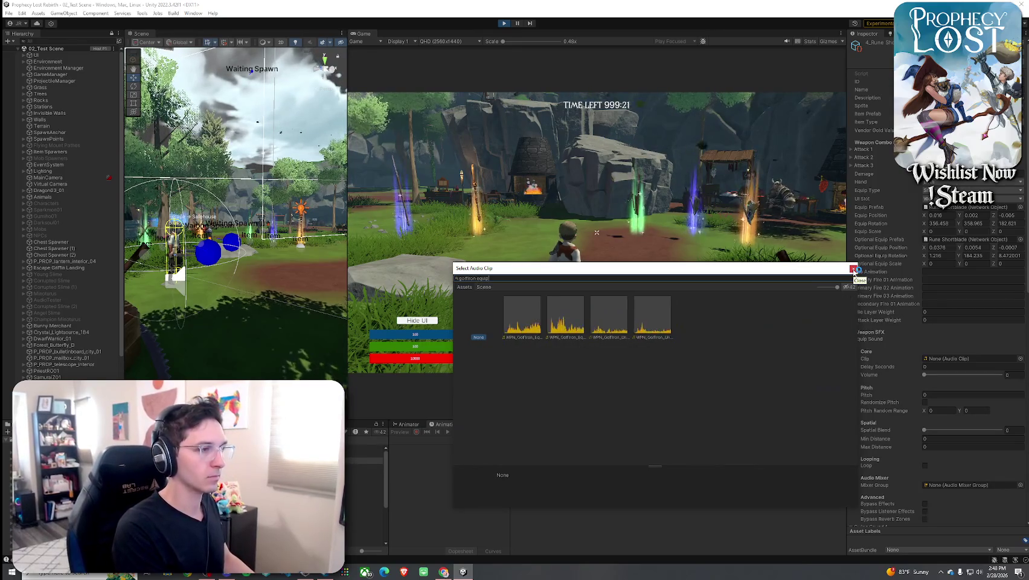
pyautogui.click(520, 321)
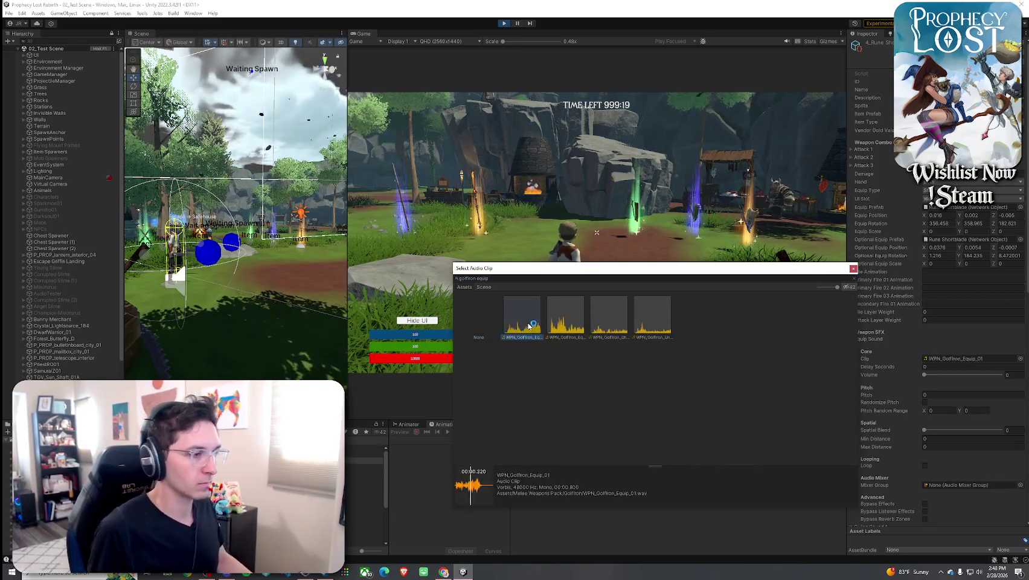
pyautogui.press('Return')
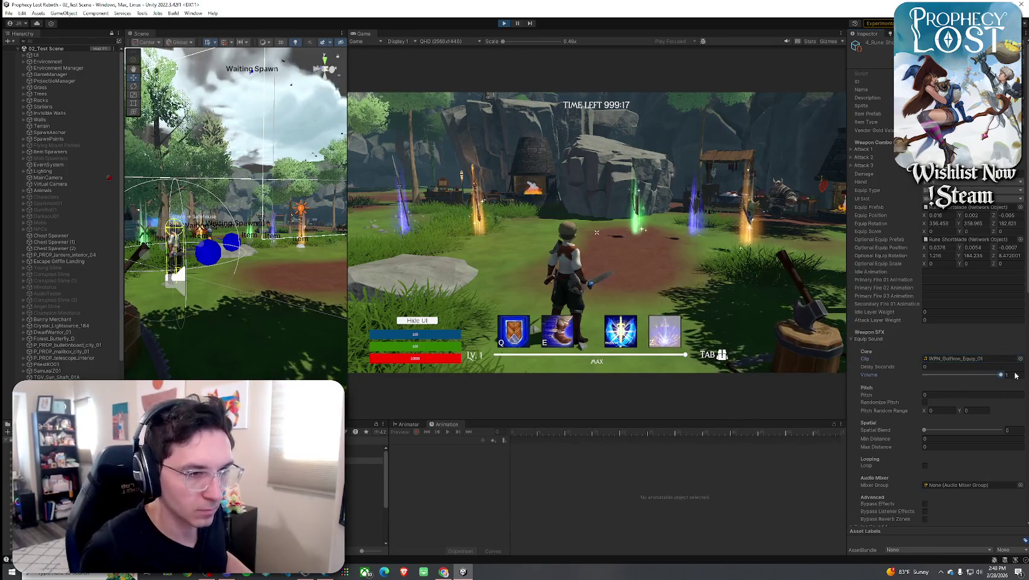
# Set the equip sound's Pitch Random Range to 0.9–1.1 and collapse Equip Sound.
pyautogui.click(934, 411)
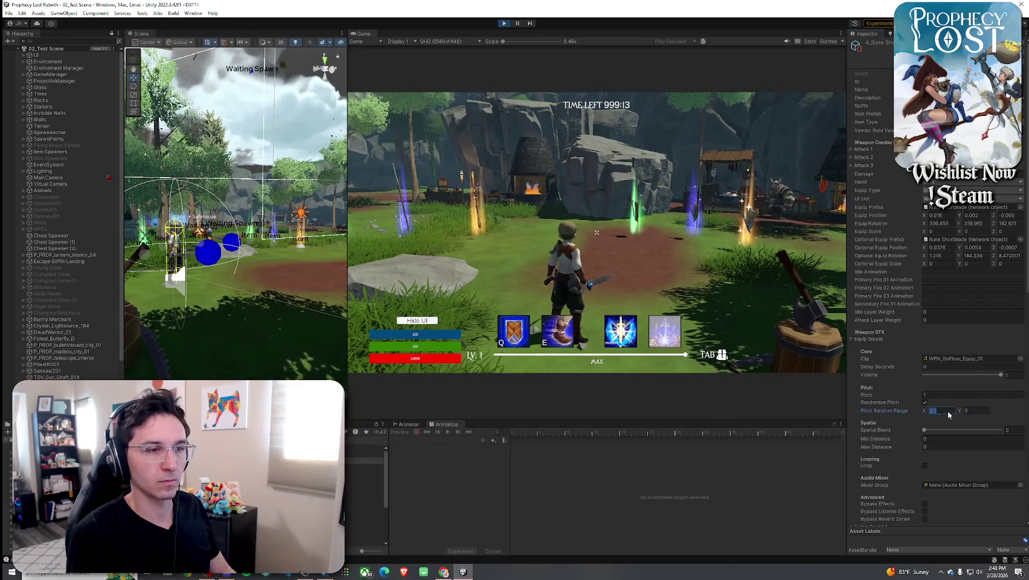
pyautogui.write('0.9')
pyautogui.click(985, 413)
pyautogui.write('1.1')
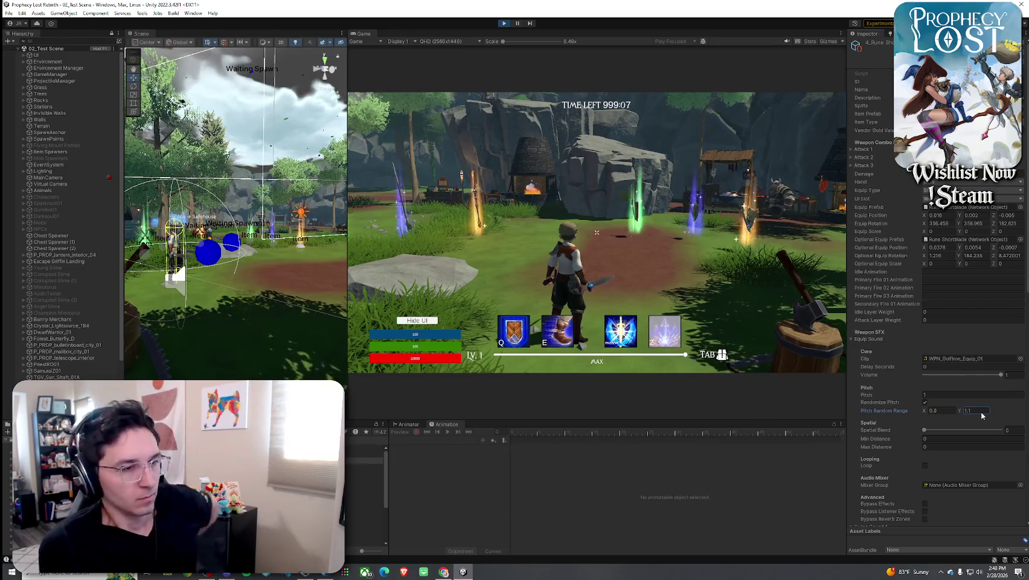
pyautogui.press('Tab')
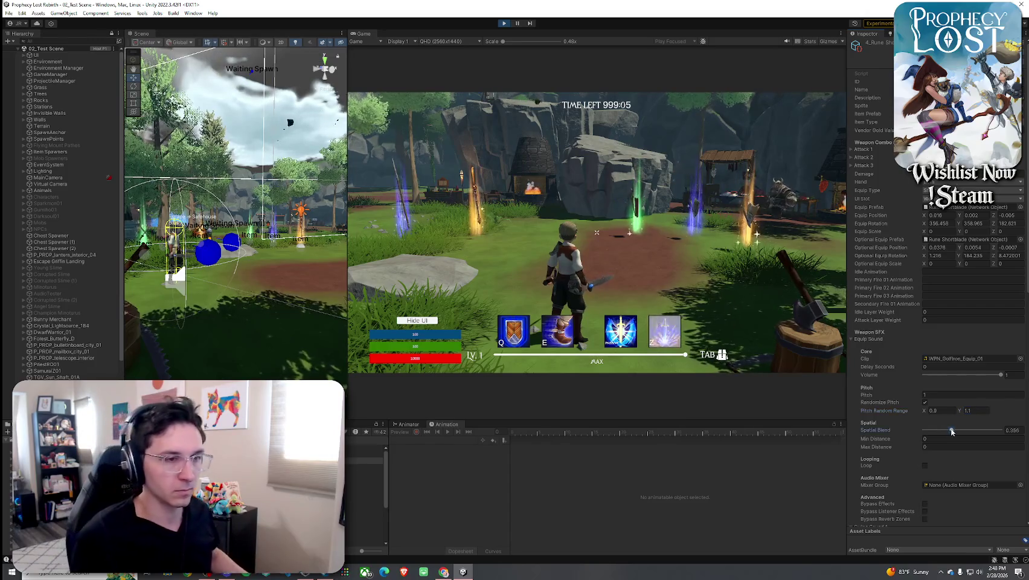
pyautogui.click(867, 340)
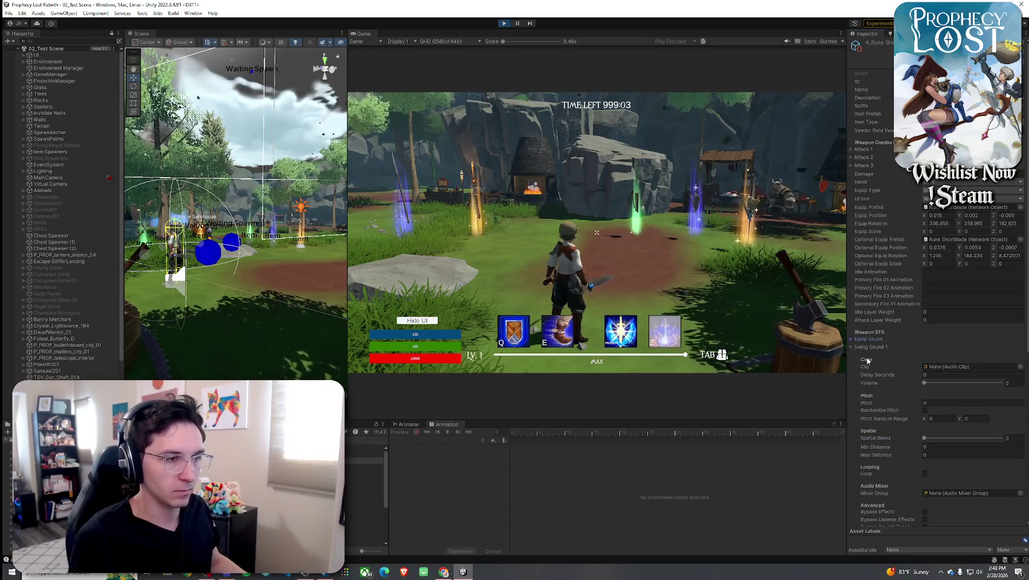
# Toggle the inventory open and closed to re-equip the crossed-swords weapon.
pyautogui.press('Tab')
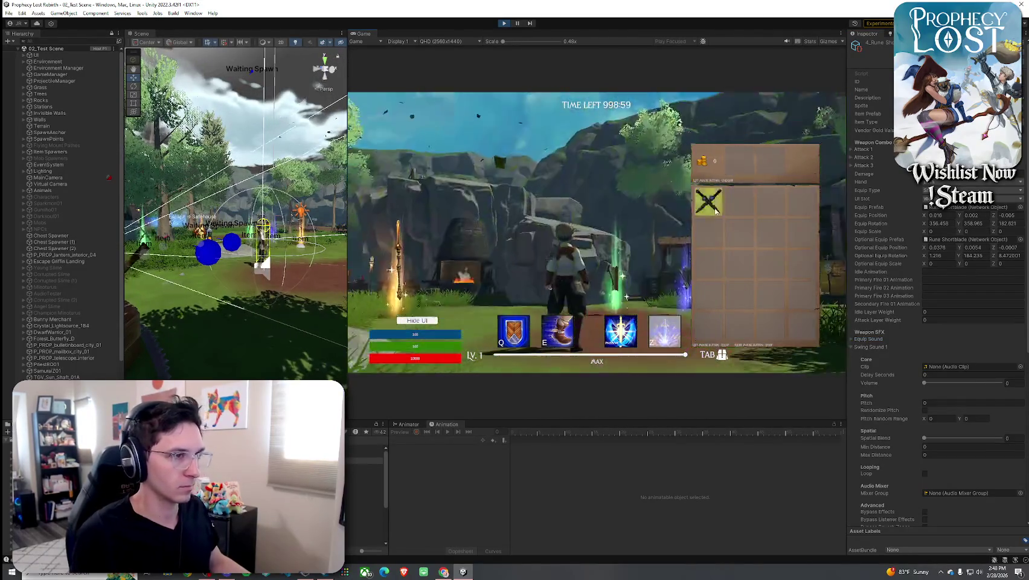
pyautogui.press('Tab')
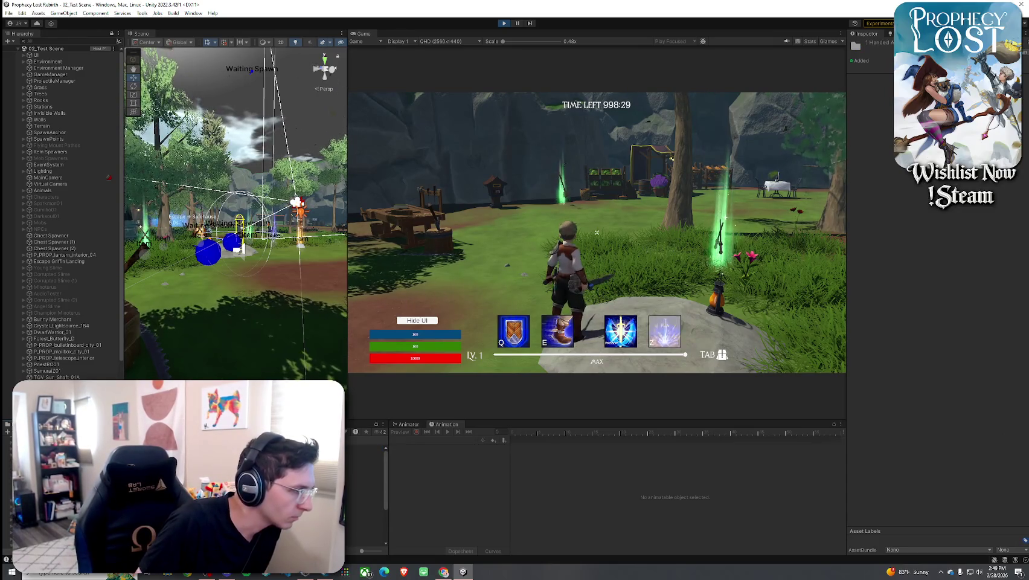
# Audition the one-handed axe, sword, two-handed axe and baton swing clips.
pyautogui.click(364, 522)
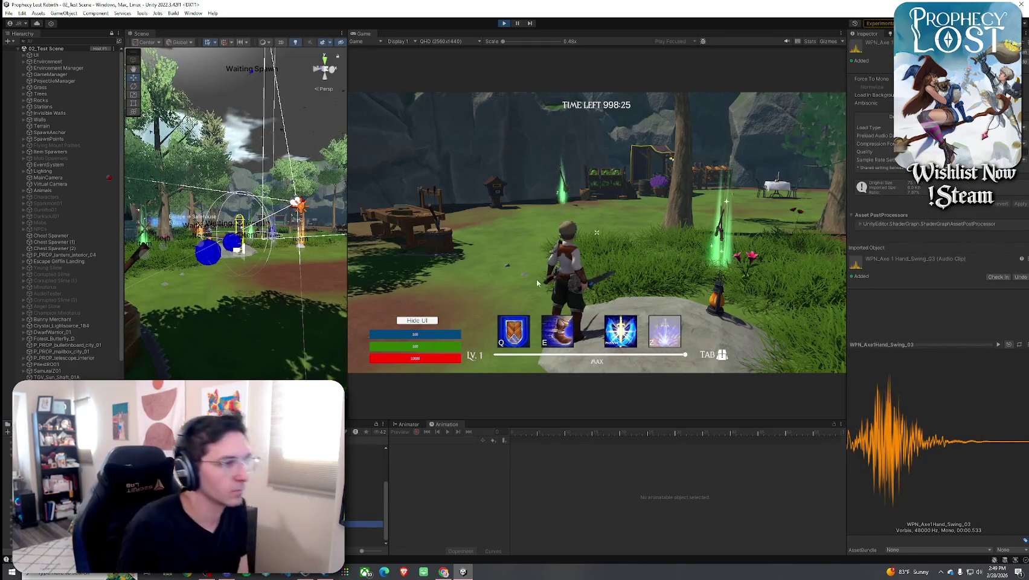
pyautogui.click(364, 517)
pyautogui.click(364, 522)
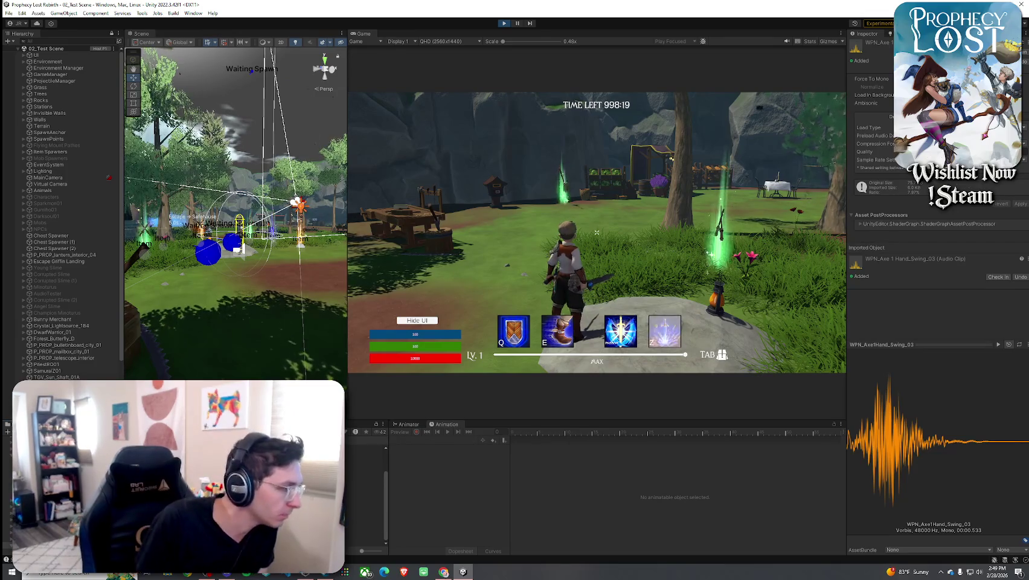
pyautogui.click(364, 452)
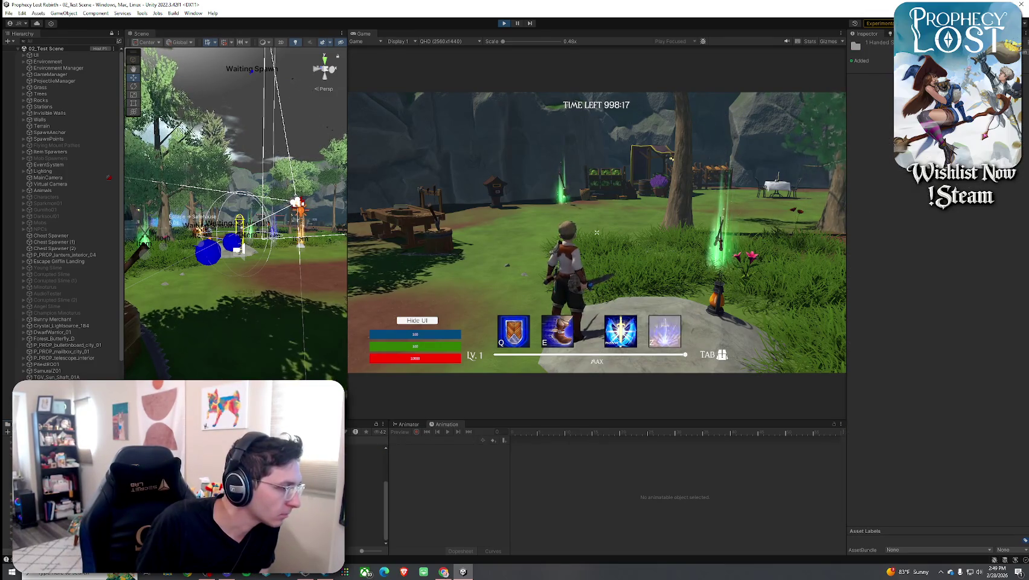
pyautogui.click(364, 524)
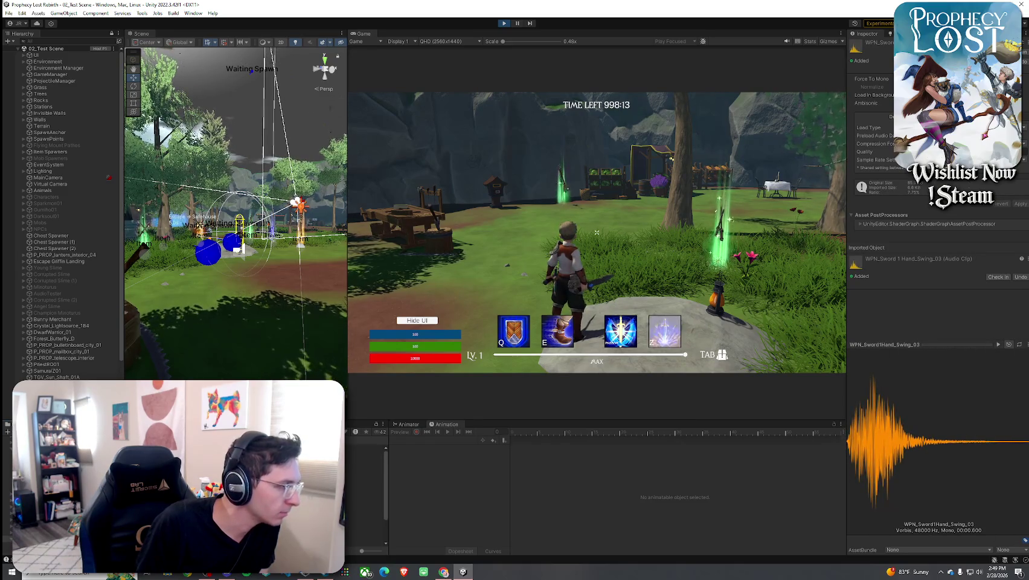
pyautogui.click(364, 459)
pyautogui.click(364, 518)
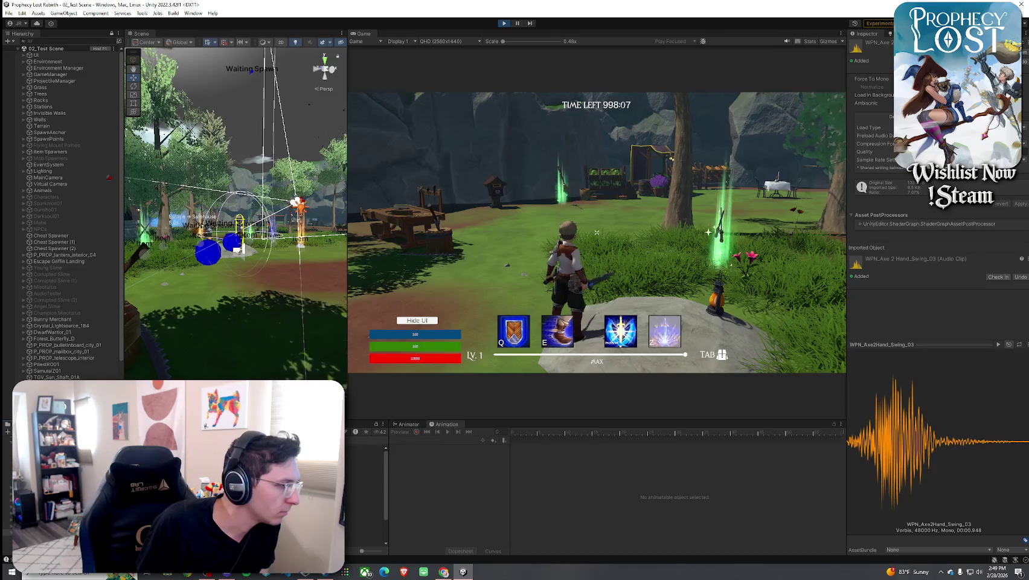
pyautogui.click(364, 481)
pyautogui.click(364, 523)
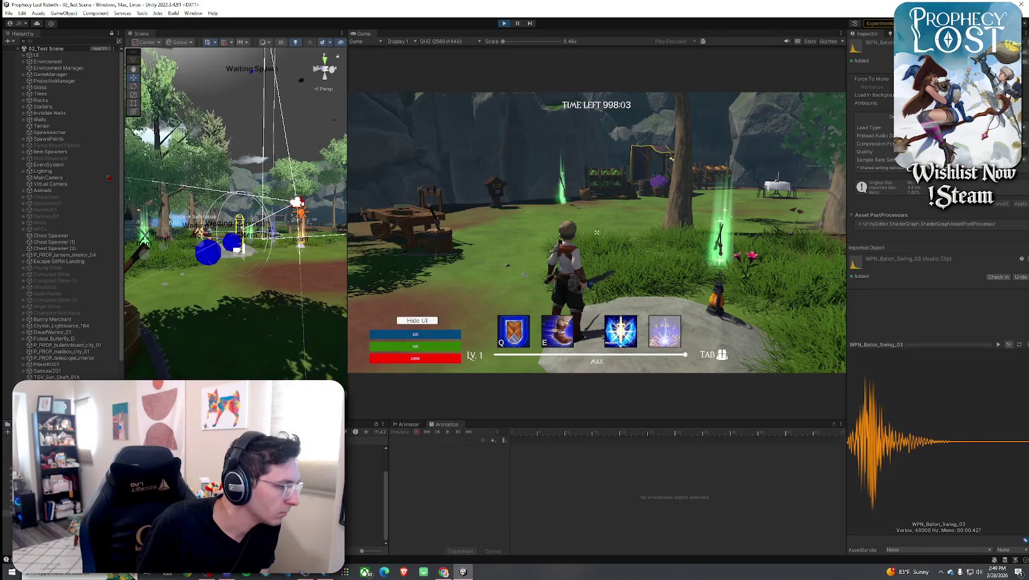
# Audition the golf iron and hammer swing clips, ending on WPN_Hammer_Swing_03, then select 4_Rune Shortblade.
pyautogui.moveTo(181, 419); pyautogui.dragTo(181, 384)
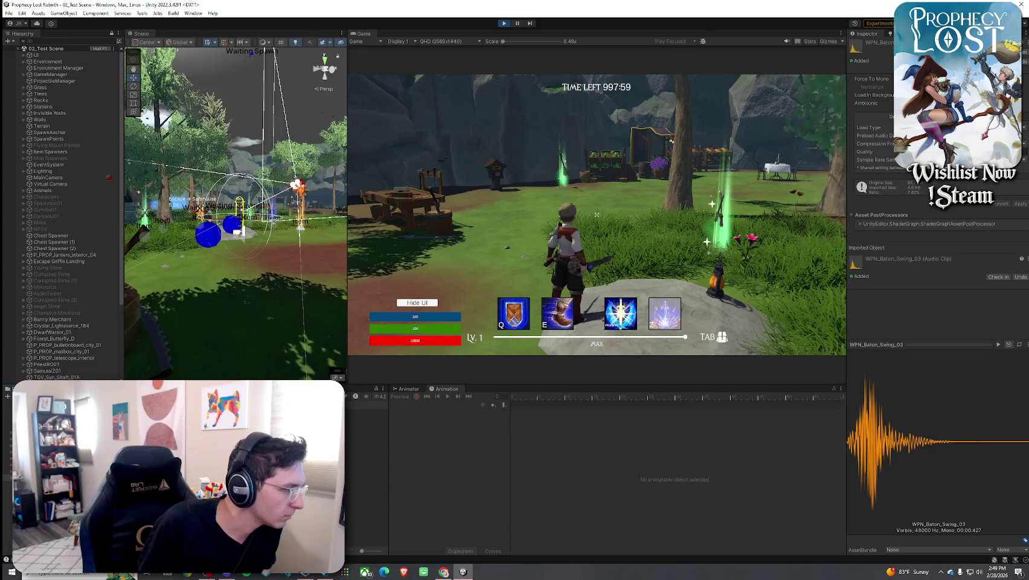
pyautogui.click(61, 459)
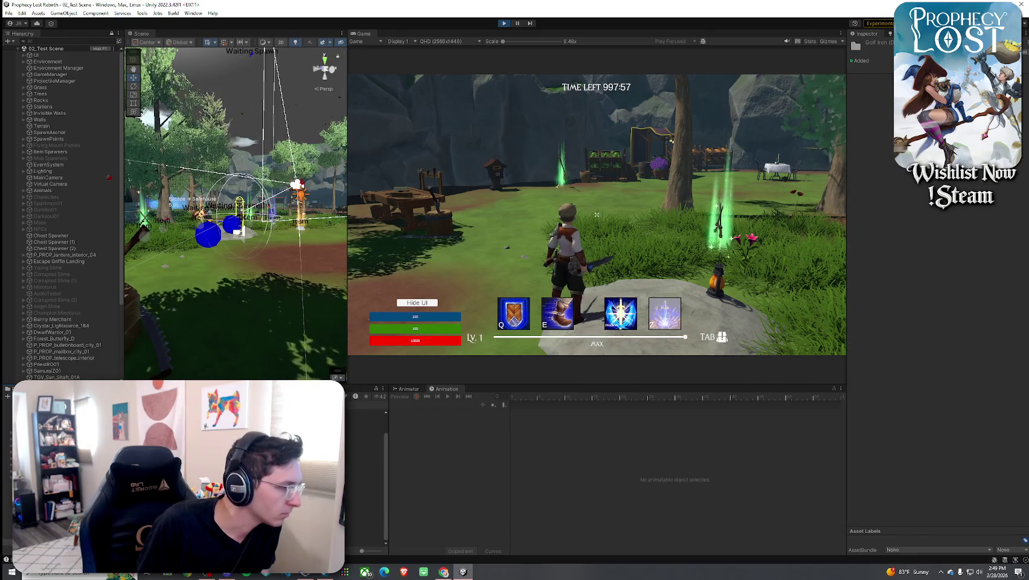
pyautogui.click(181, 523)
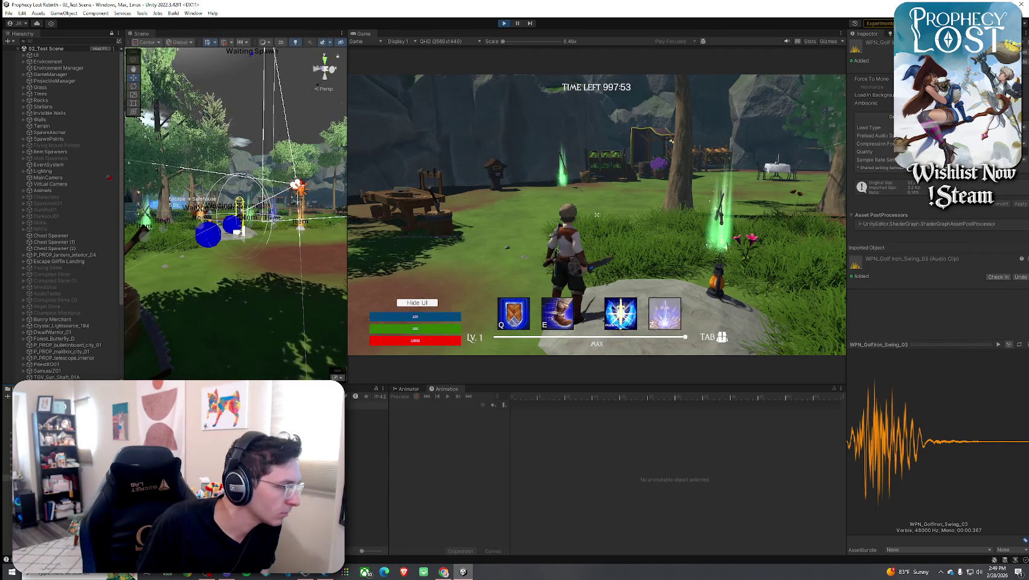
pyautogui.click(181, 477)
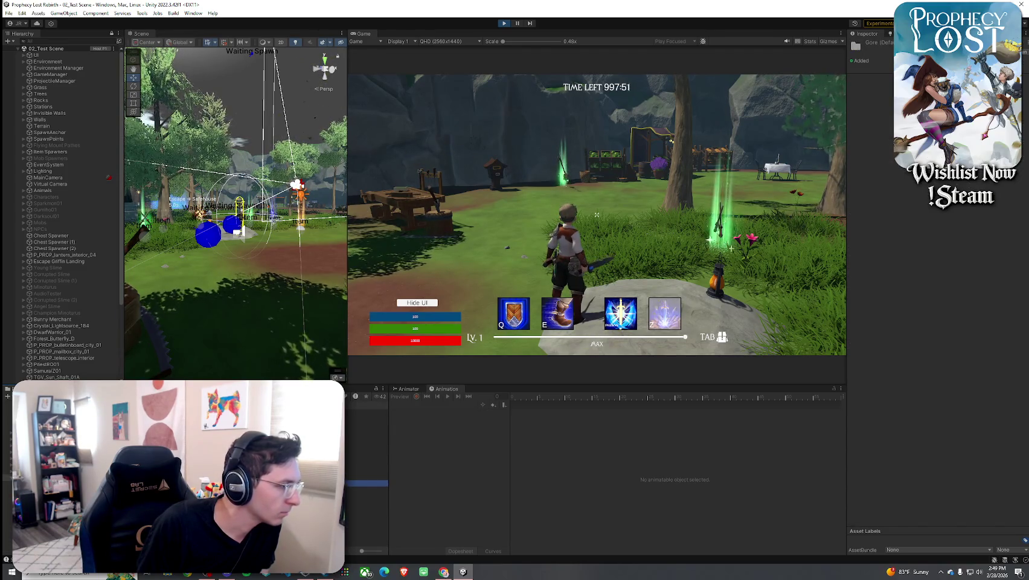
pyautogui.click(181, 515)
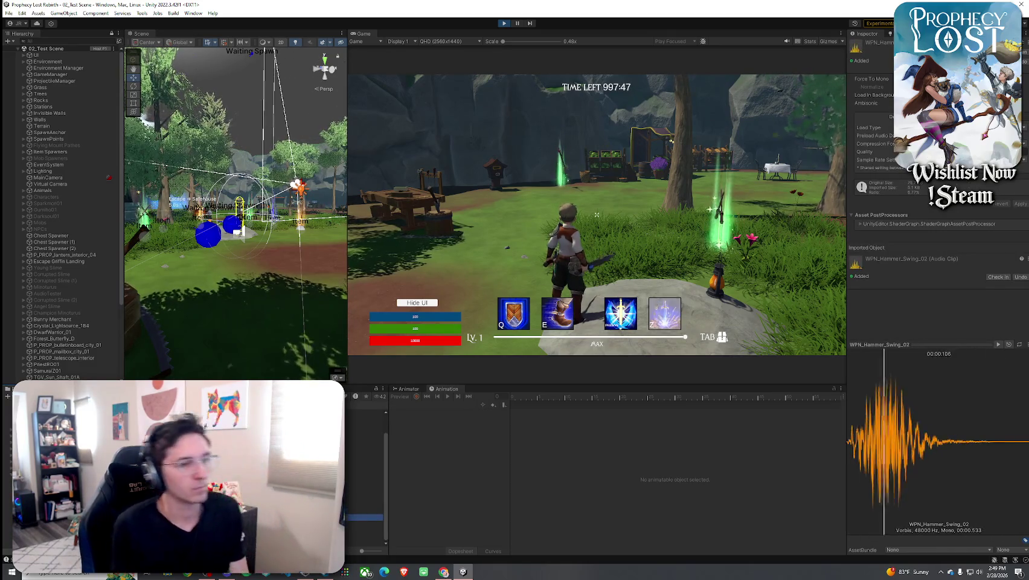
pyautogui.click(181, 530)
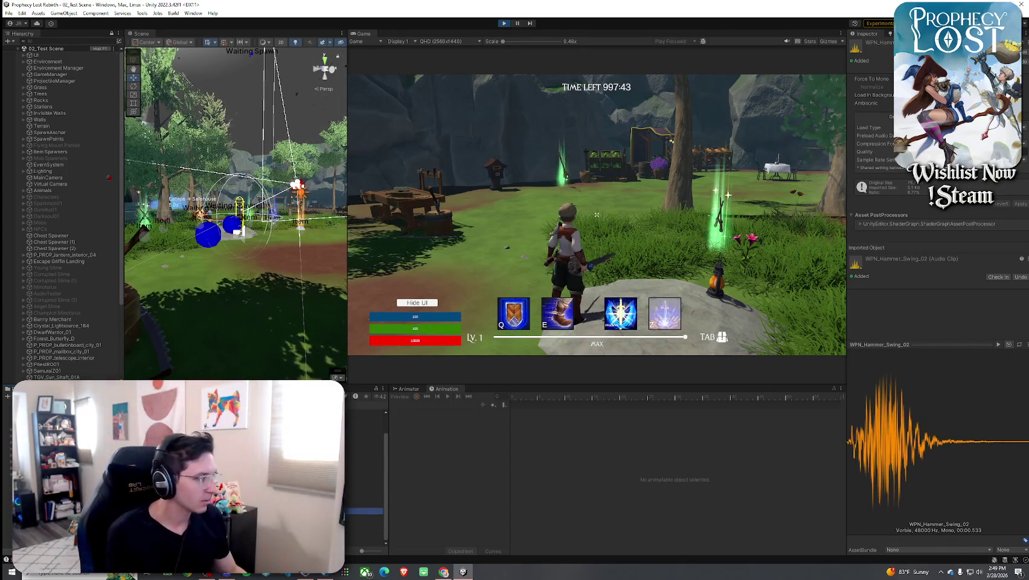
pyautogui.press('Up')
pyautogui.press('Down')
pyautogui.press('Down')
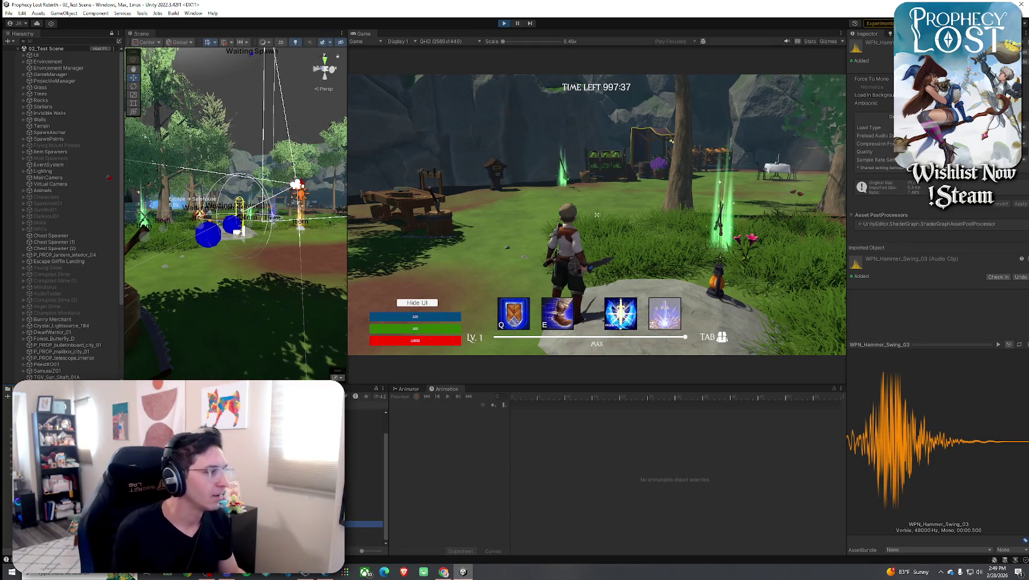
pyautogui.scroll(-5, 83, 306)
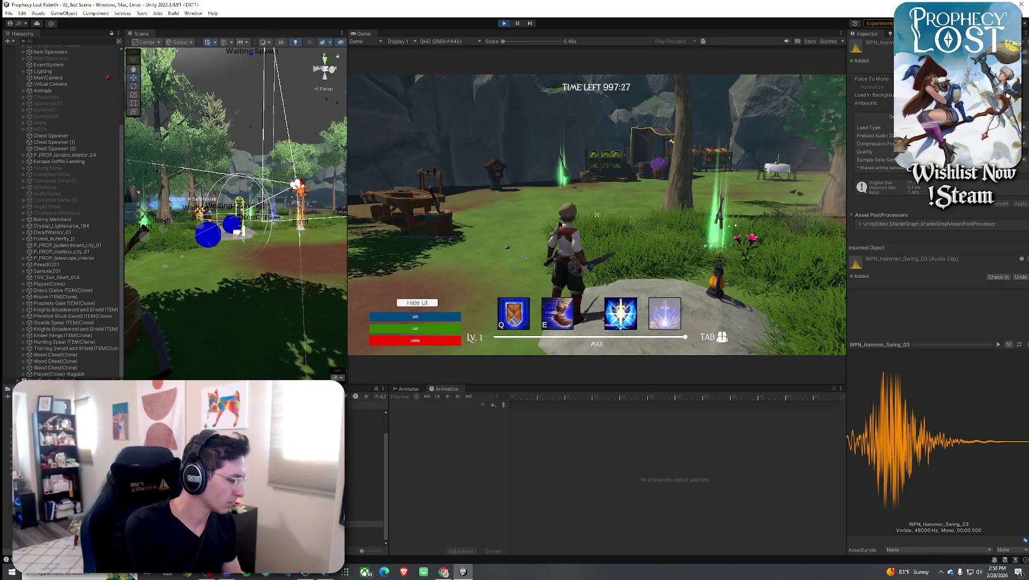
pyautogui.click(362, 425)
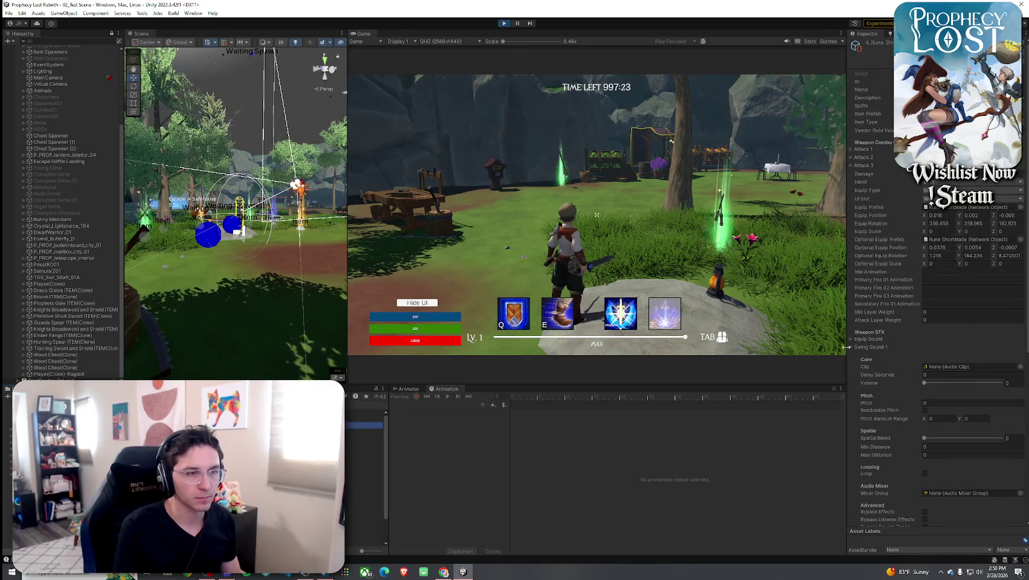
# Audition hammer and sledgehammer clips, then assign WPN_Hammer_Swing_01 to Swing Sound 1.
pyautogui.moveTo(847, 271); pyautogui.dragTo(785, 271)
pyautogui.scroll(-2, 908, 380)
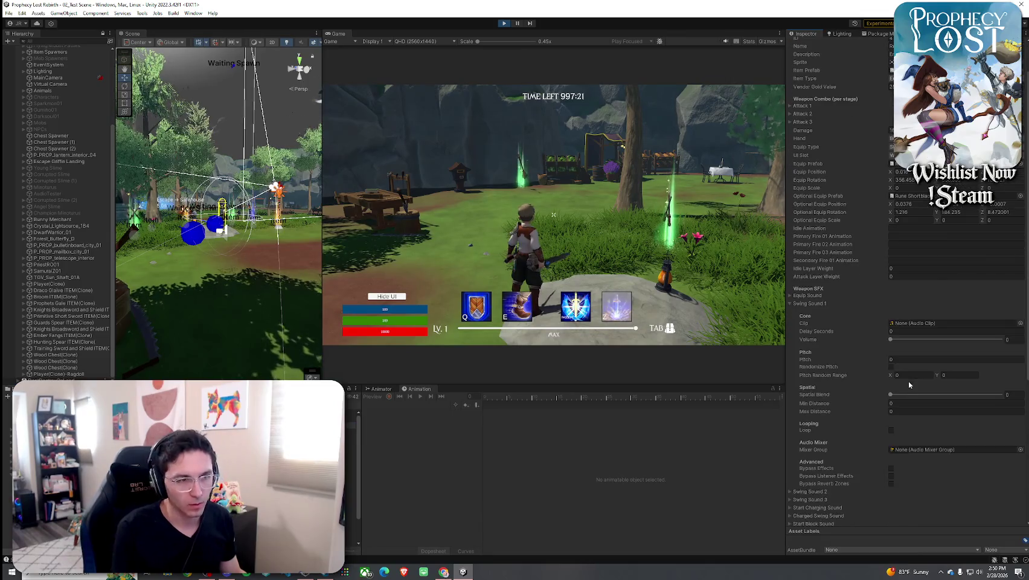
pyautogui.click(1019, 323)
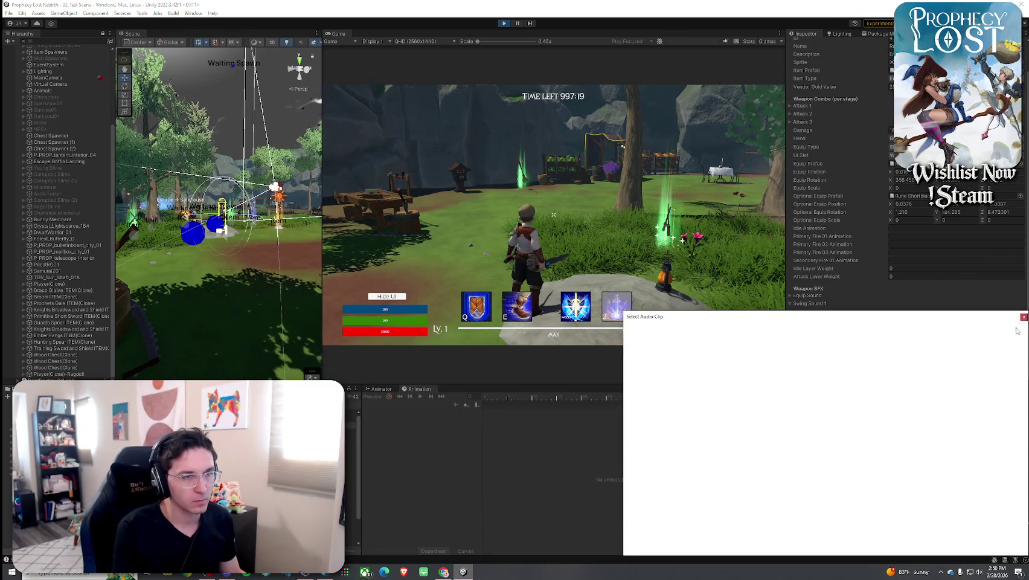
pyautogui.write('WPN H')
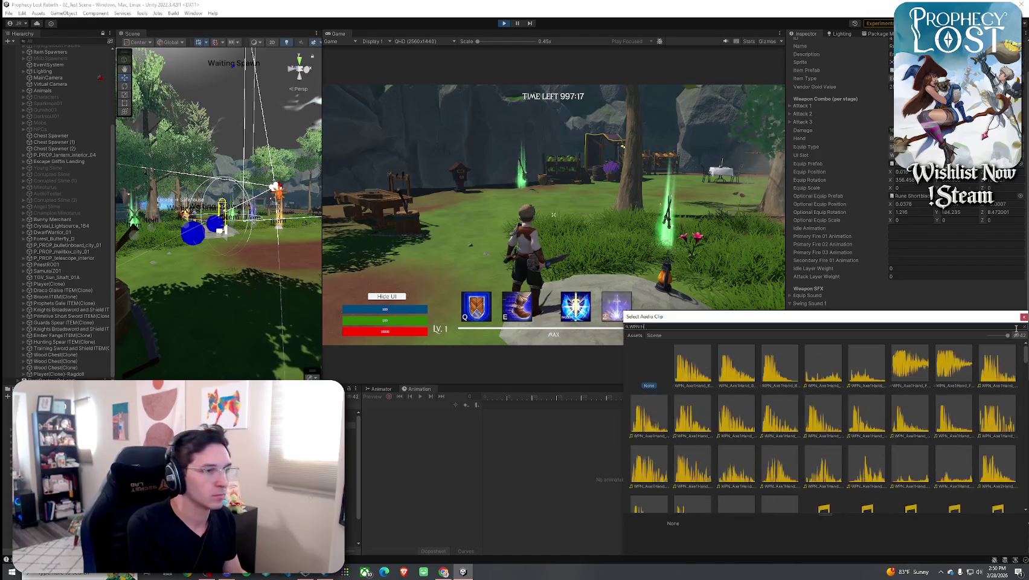
pyautogui.write('ammer swing')
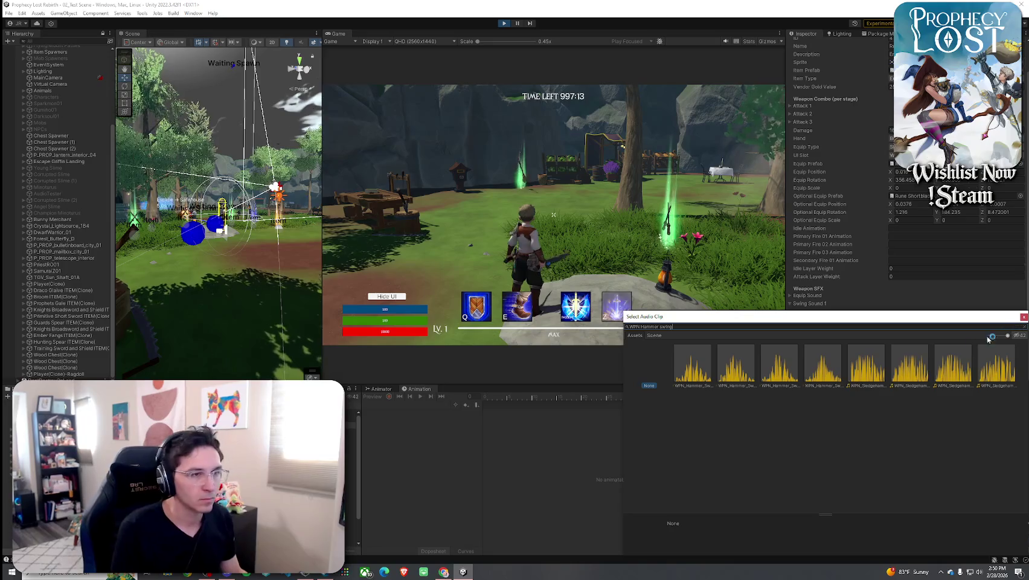
pyautogui.click(708, 365)
pyautogui.click(748, 365)
pyautogui.click(790, 365)
pyautogui.click(828, 367)
pyautogui.click(865, 365)
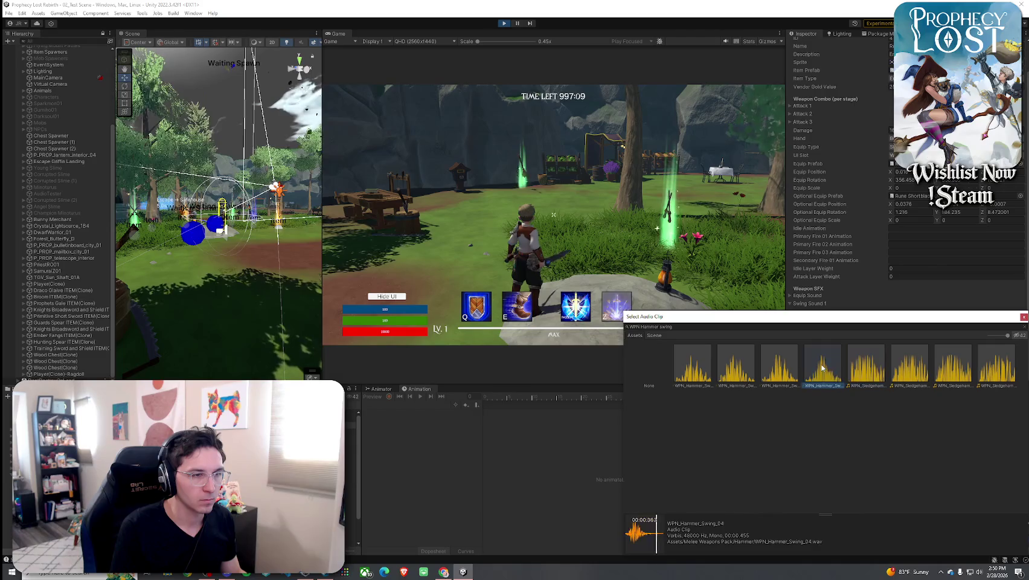
pyautogui.click(895, 370)
pyautogui.click(703, 366)
pyautogui.click(735, 367)
pyautogui.click(779, 367)
pyautogui.click(822, 368)
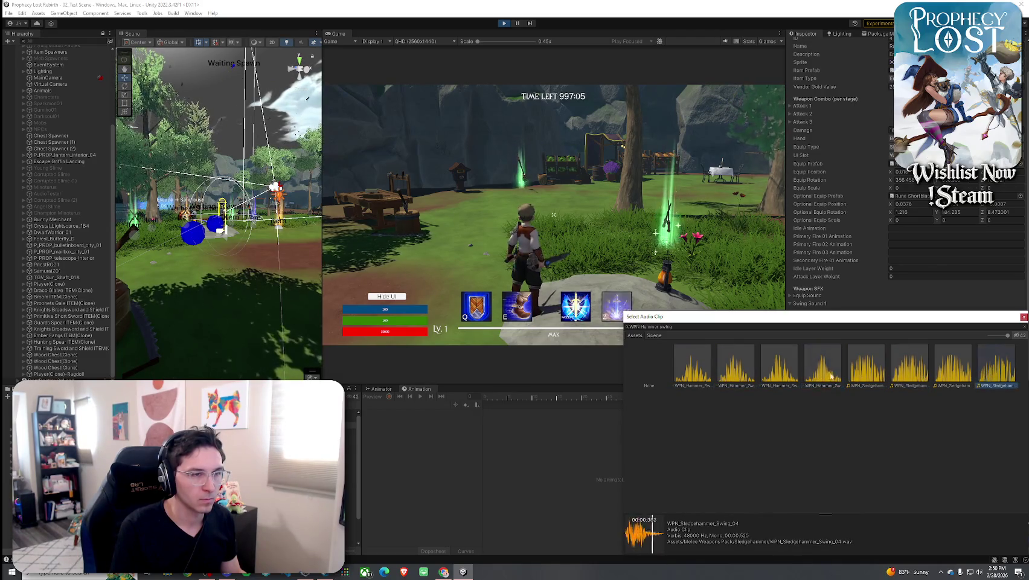
pyautogui.doubleClick(704, 375)
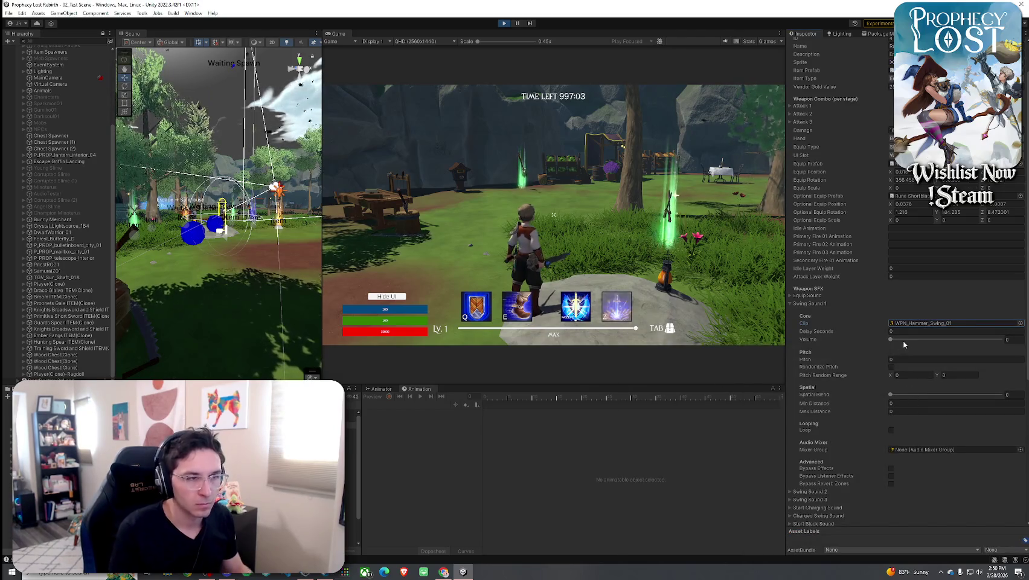
# Set Swing Sound 1 to volume 1 and pitch 1 with pitch randomized 0.9–1.1.
pyautogui.click(1007, 340)
pyautogui.click(939, 360)
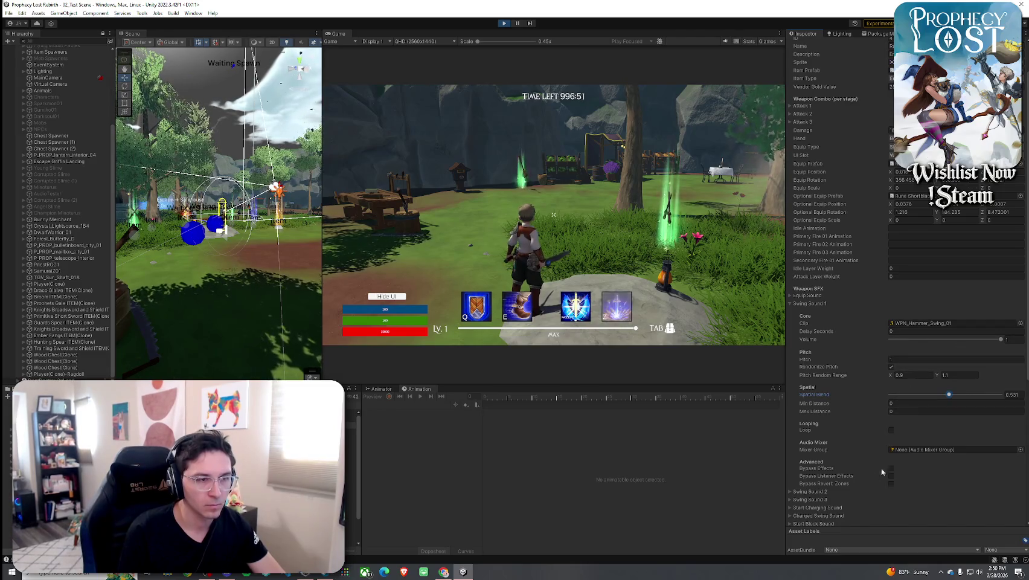
pyautogui.click(803, 303)
pyautogui.click(806, 311)
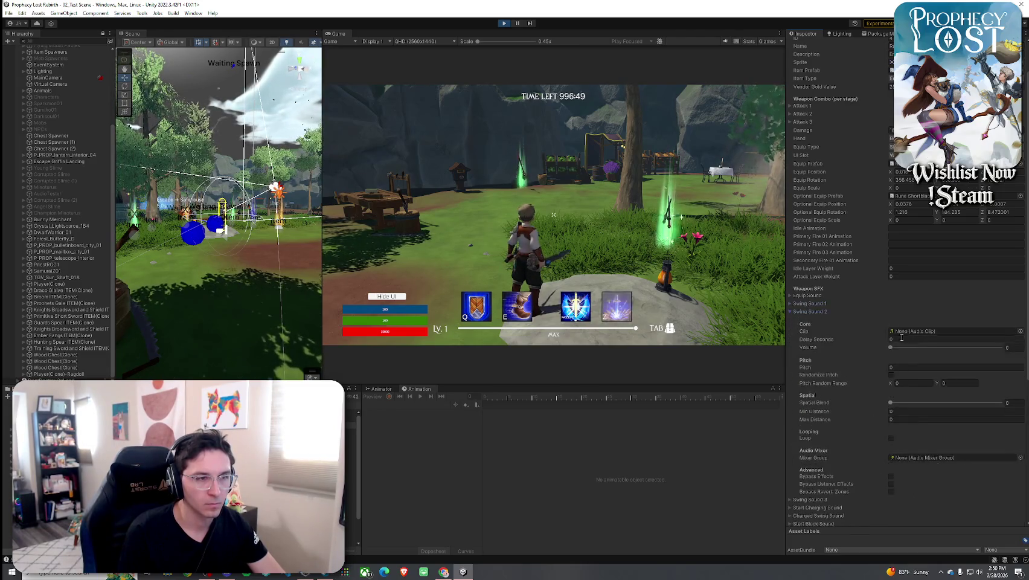
# Give Swing Sound 2 WPN_Hammer_Swing_02, pitch 1 and random pitch range 0.9–1.1.
pyautogui.click(1019, 331)
pyautogui.write('hammer swing 2')
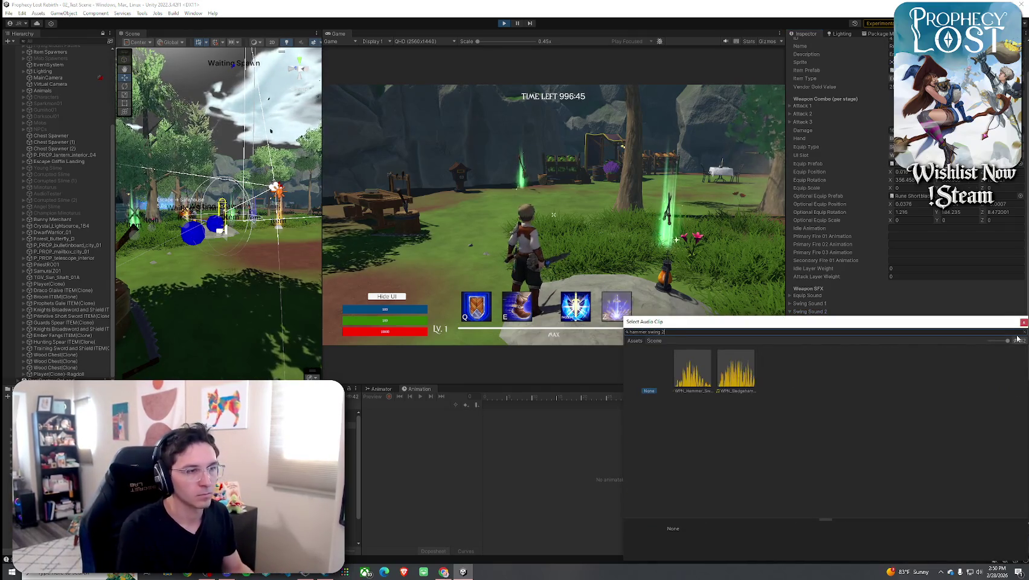
pyautogui.click(696, 383)
pyautogui.doubleClick(696, 383)
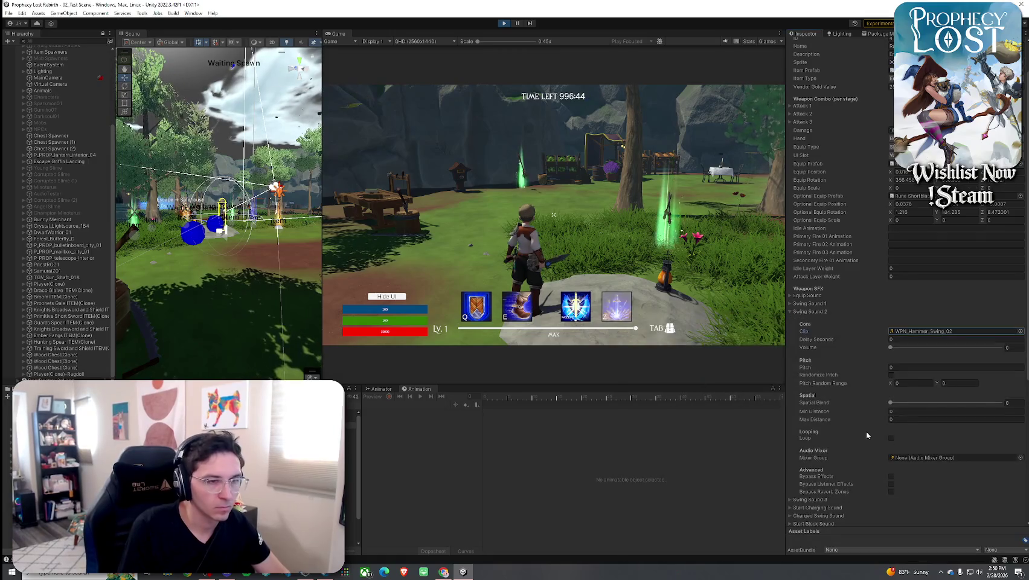
pyautogui.click(924, 366)
pyautogui.write('1')
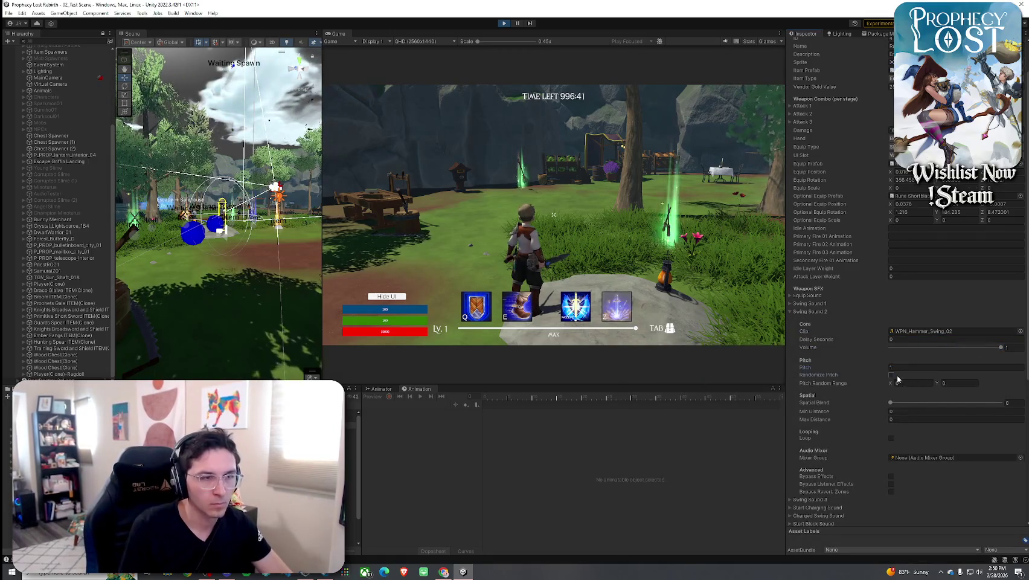
pyautogui.press('Tab')
pyautogui.write('1')
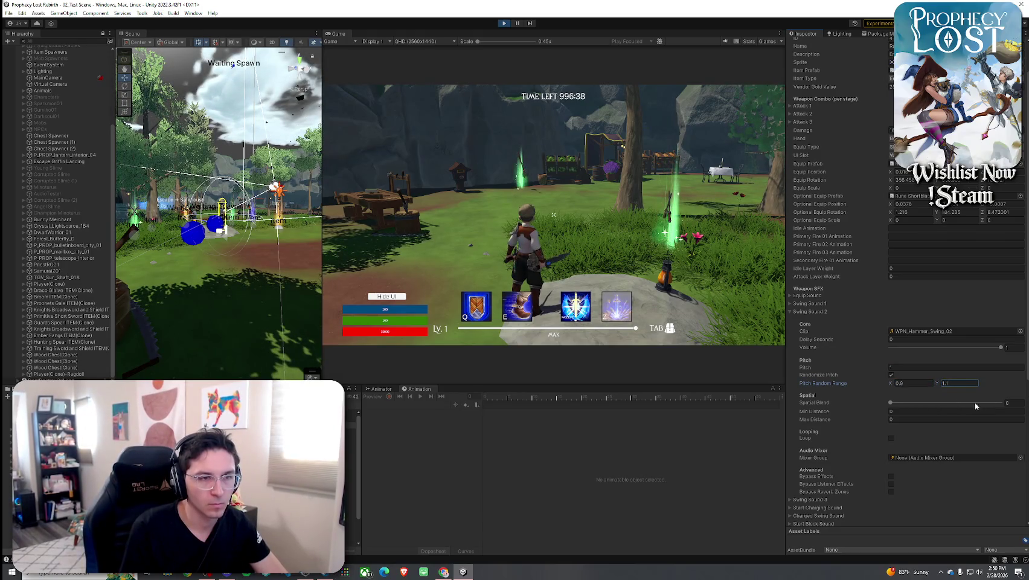
# Give Swing Sound 3 WPN_Hammer_Swing_03 at volume 1 with pitch randomization enabled.
pyautogui.click(805, 312)
pyautogui.click(808, 319)
pyautogui.click(1019, 339)
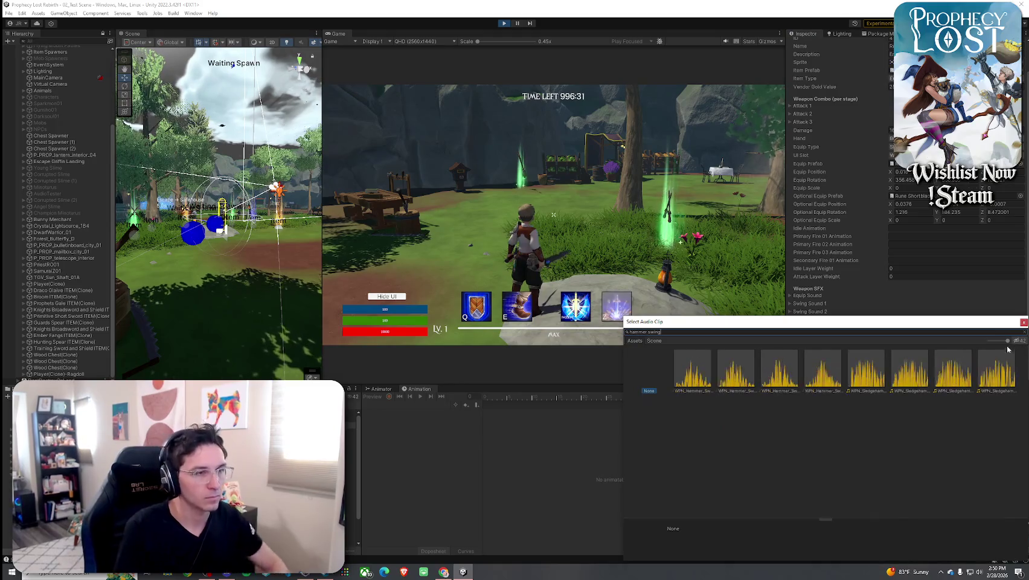
pyautogui.write(' 3')
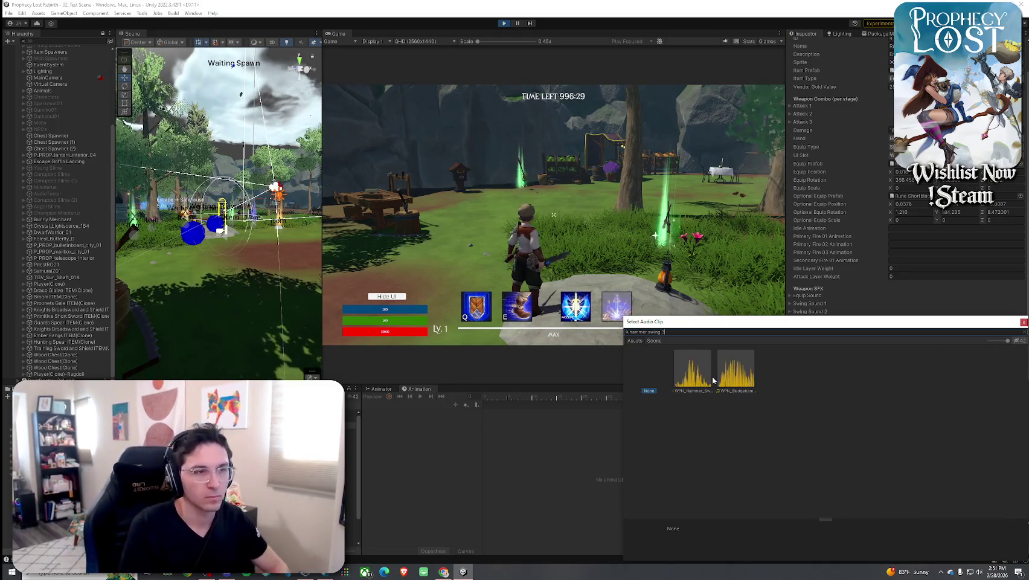
pyautogui.click(708, 382)
pyautogui.doubleClick(708, 383)
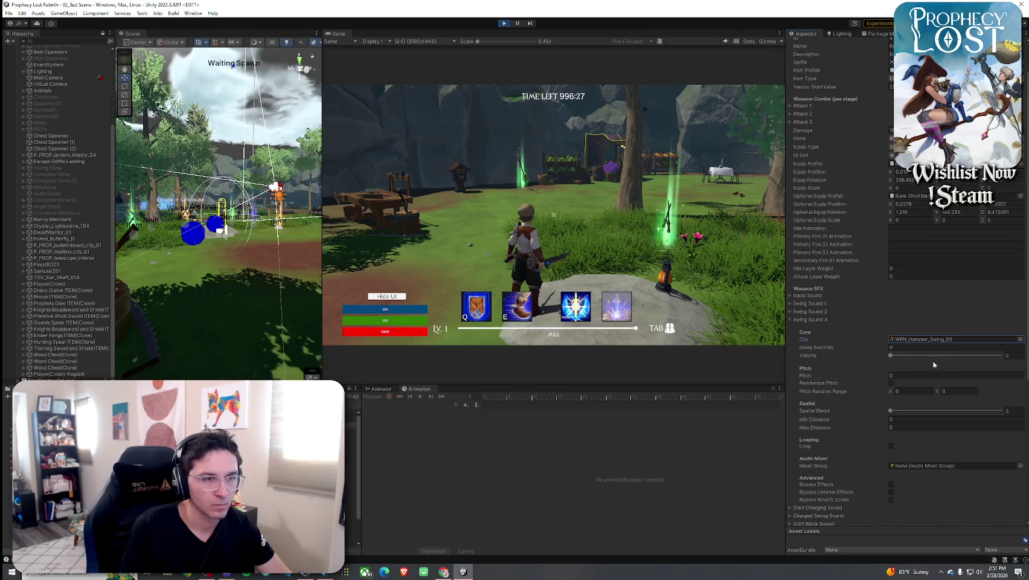
pyautogui.click(1003, 355)
pyautogui.click(946, 376)
pyautogui.write('1')
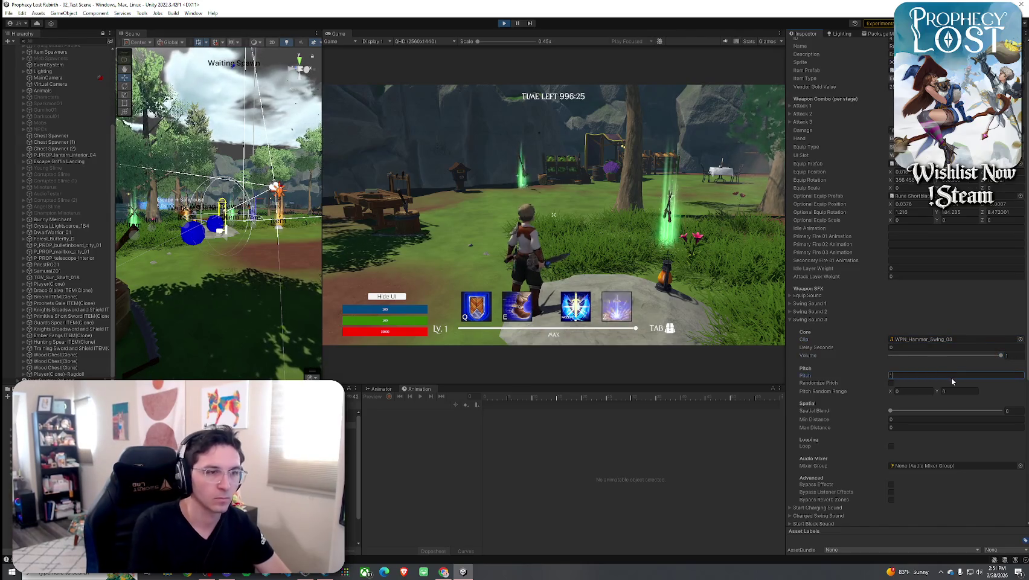
pyautogui.click(891, 382)
pyautogui.click(916, 391)
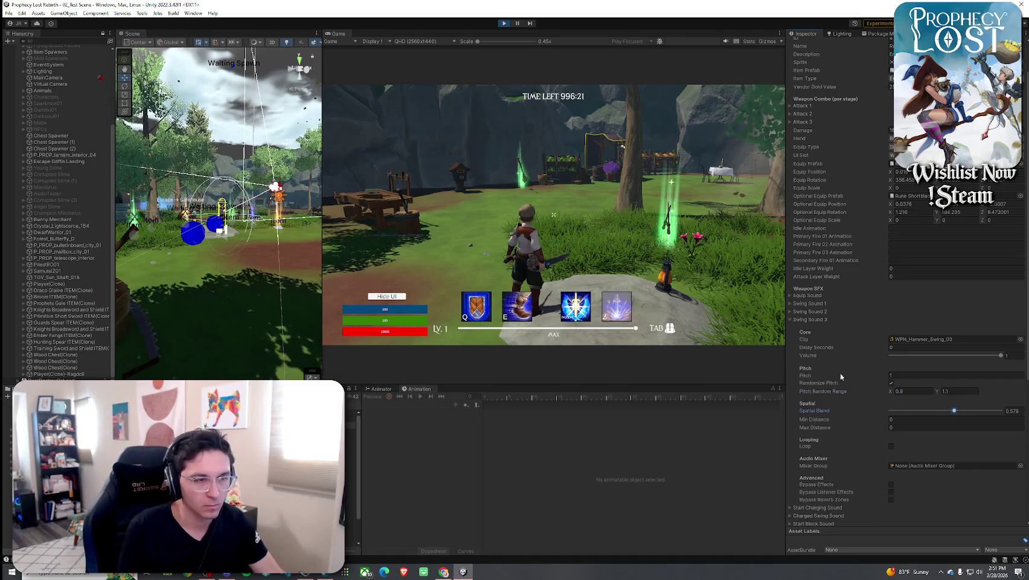
# Collapse Swing Sound 3 and test a sword attack in the running game.
pyautogui.click(809, 320)
pyautogui.click(592, 228)
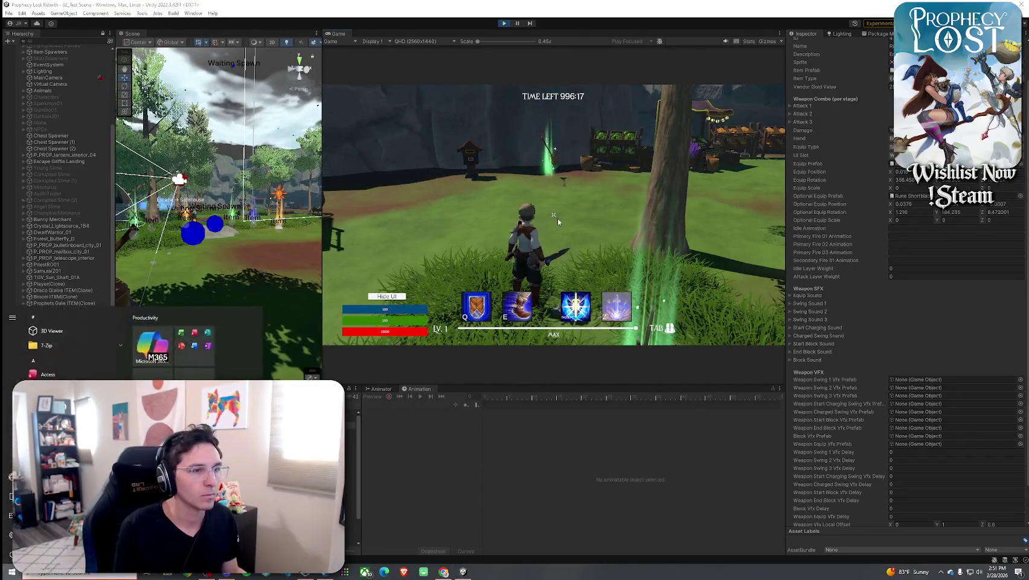
pyautogui.click(553, 213)
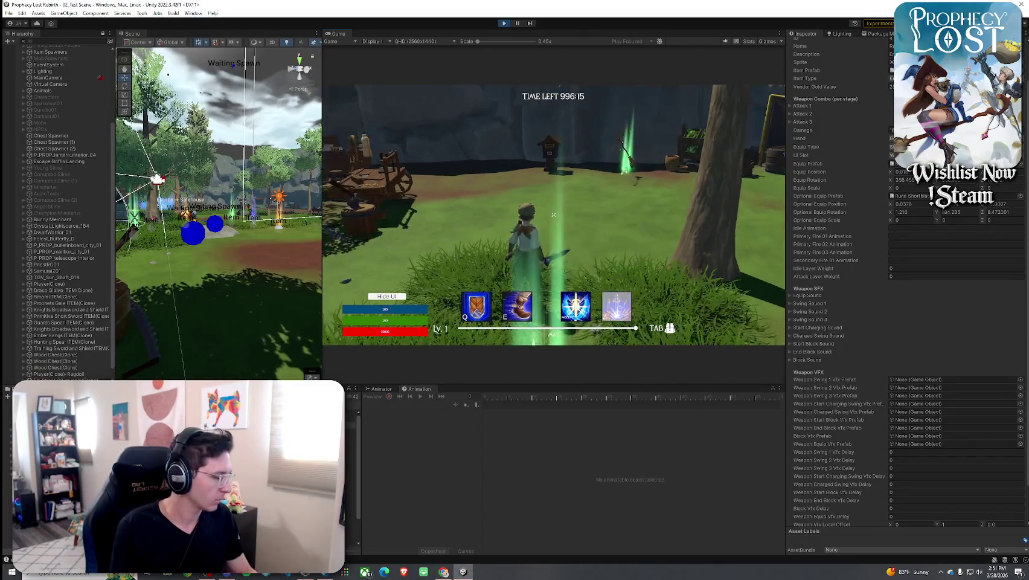
# Raise Prophecy Lost to 41 in the Volume Mixer and maximize the Game view with Shift+Space.
pyautogui.press('XF86AudioLowerVolume')
pyautogui.press('super')
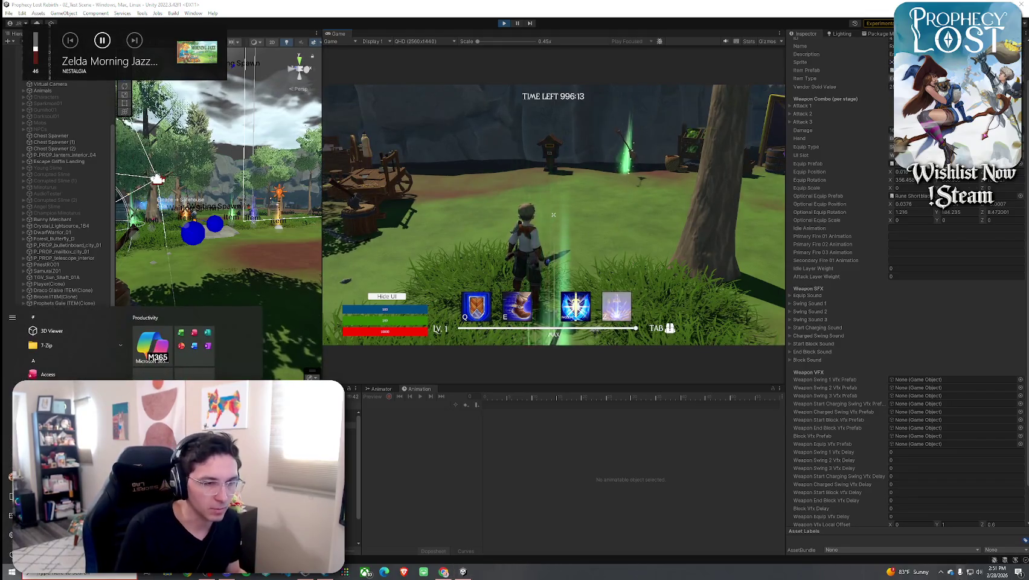
pyautogui.rightClick(979, 571)
pyautogui.click(946, 526)
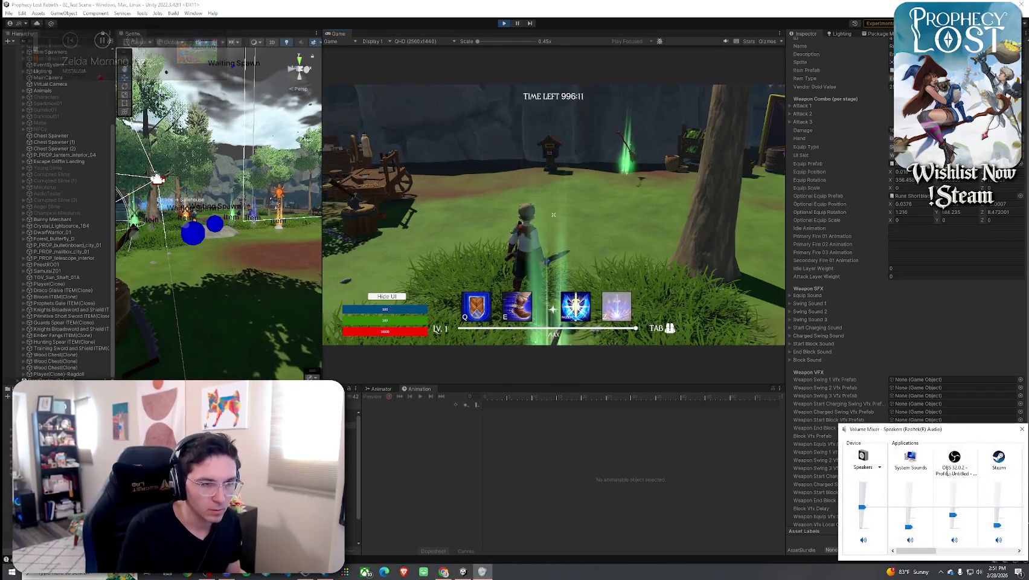
pyautogui.moveTo(917, 550); pyautogui.dragTo(999, 556)
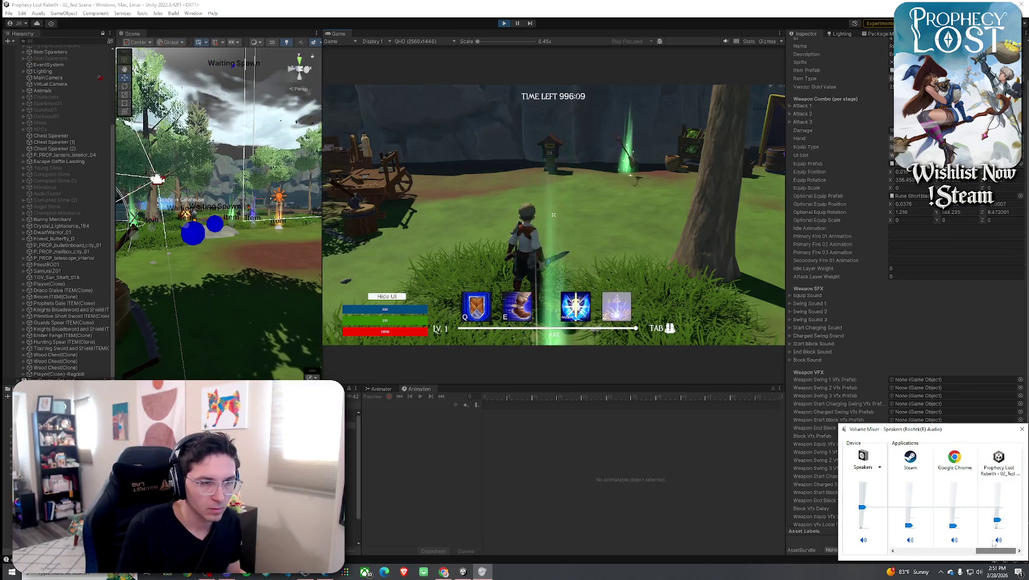
pyautogui.moveTo(997, 519); pyautogui.dragTo(997, 510)
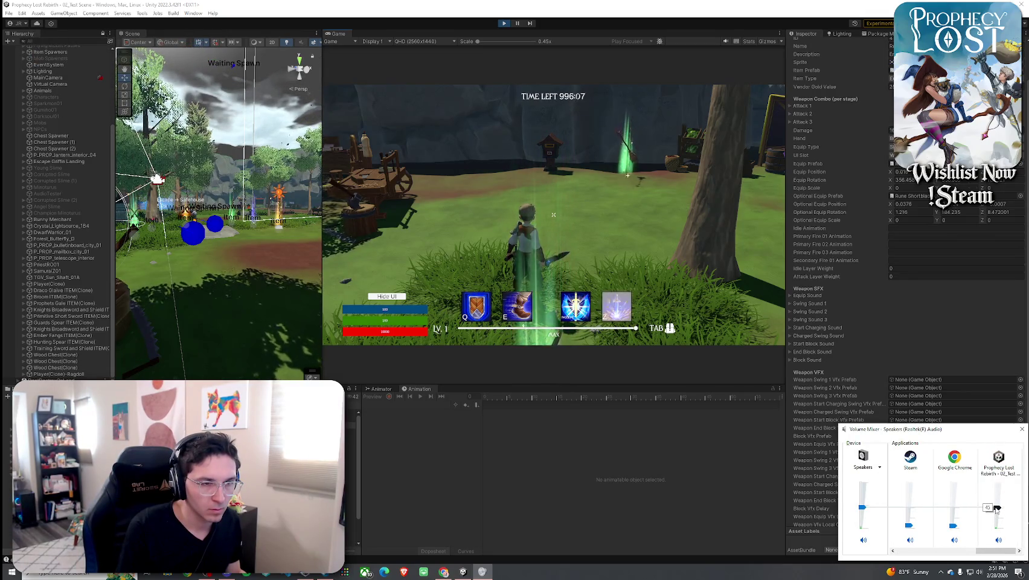
pyautogui.click(553, 241)
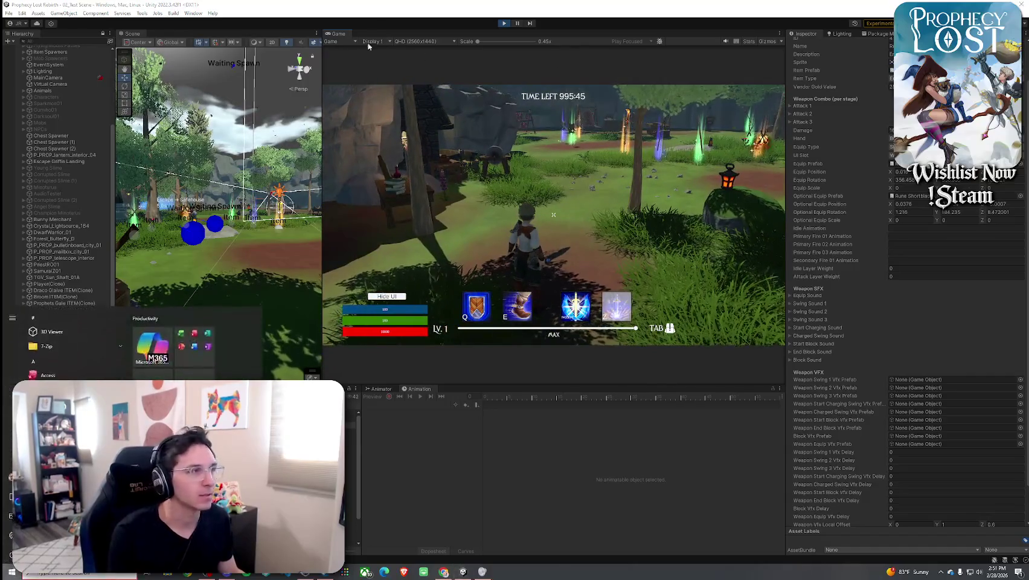
pyautogui.hotkey('shift', 'space')
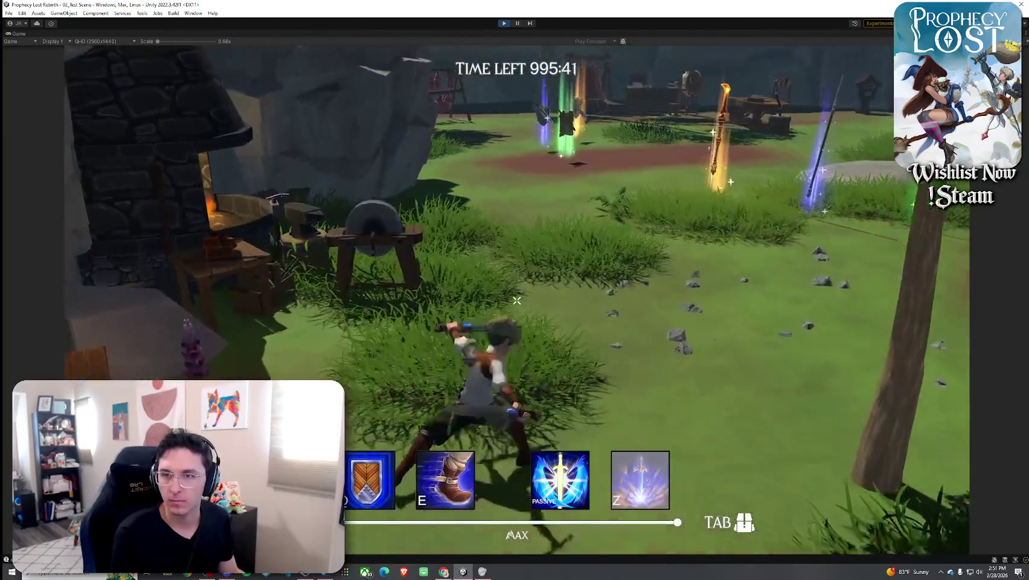
# Unequip the crossed daggers into the inventory grid, re-equip them, and close the inventory.
pyautogui.press('Tab')
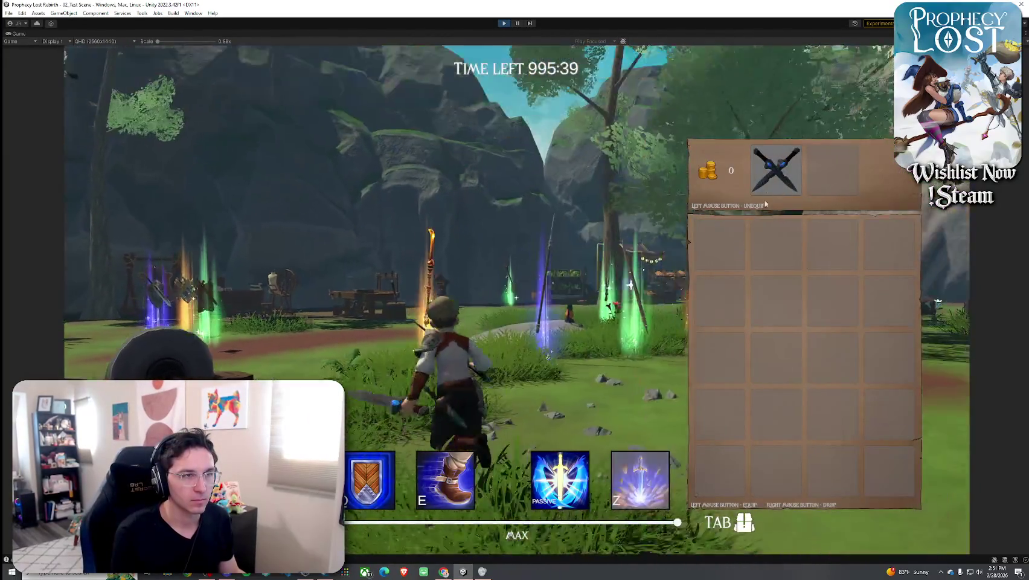
pyautogui.click(775, 175)
pyautogui.click(717, 245)
pyautogui.press('Tab')
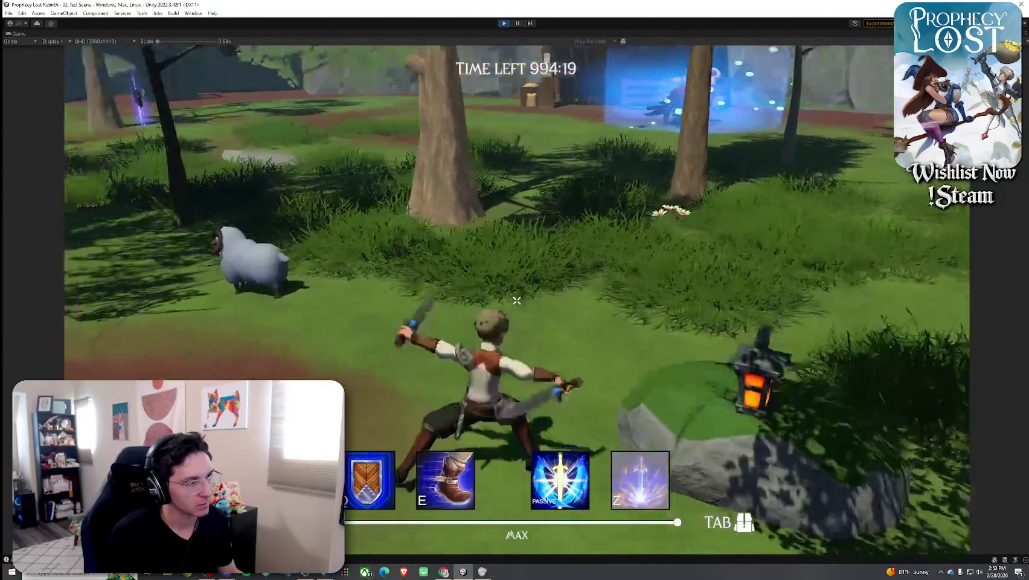
# Run the character through the grass and over the large rock, then swing the sword once.
pyautogui.press('w')
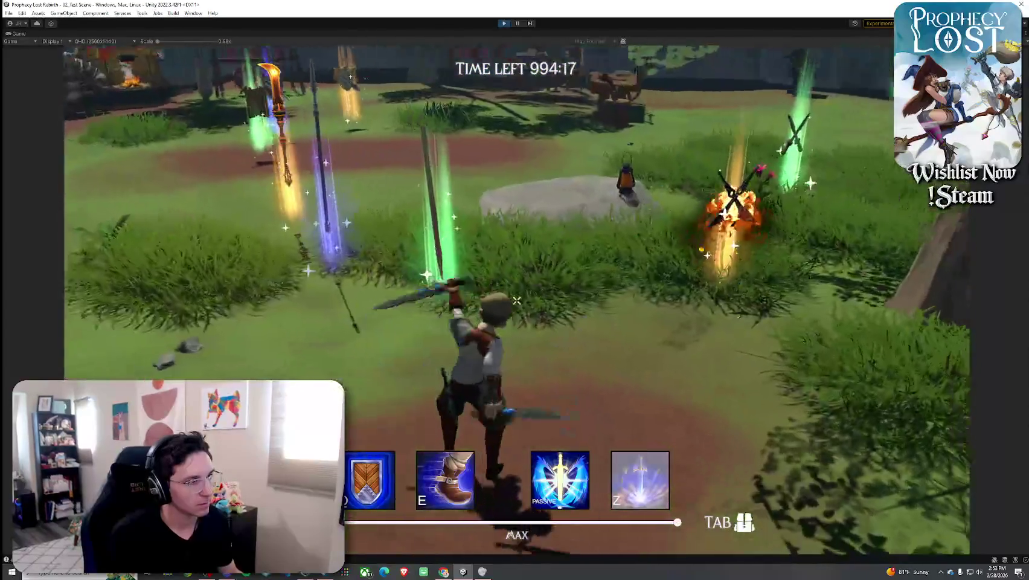
pyautogui.press('w')
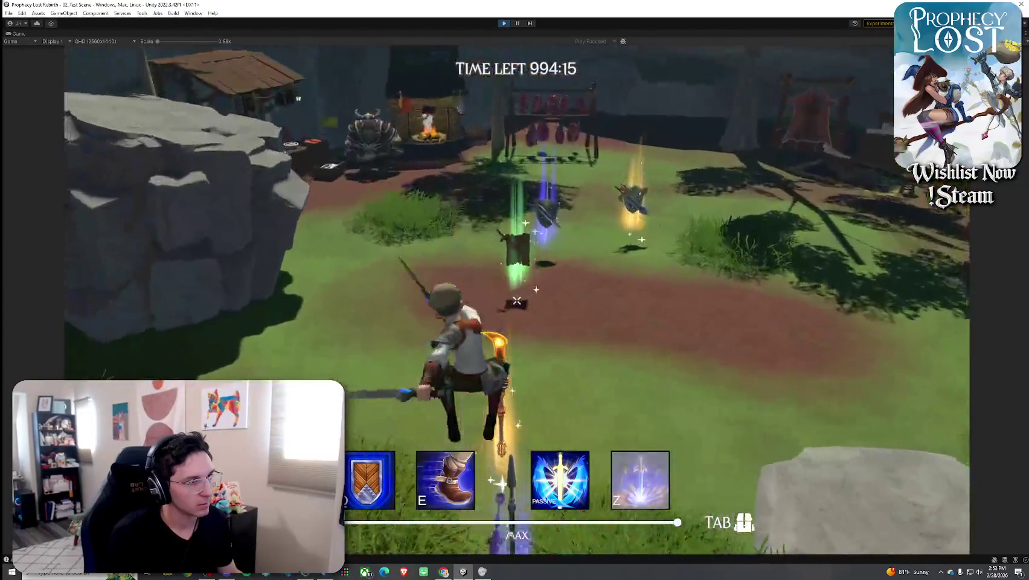
pyautogui.press('w')
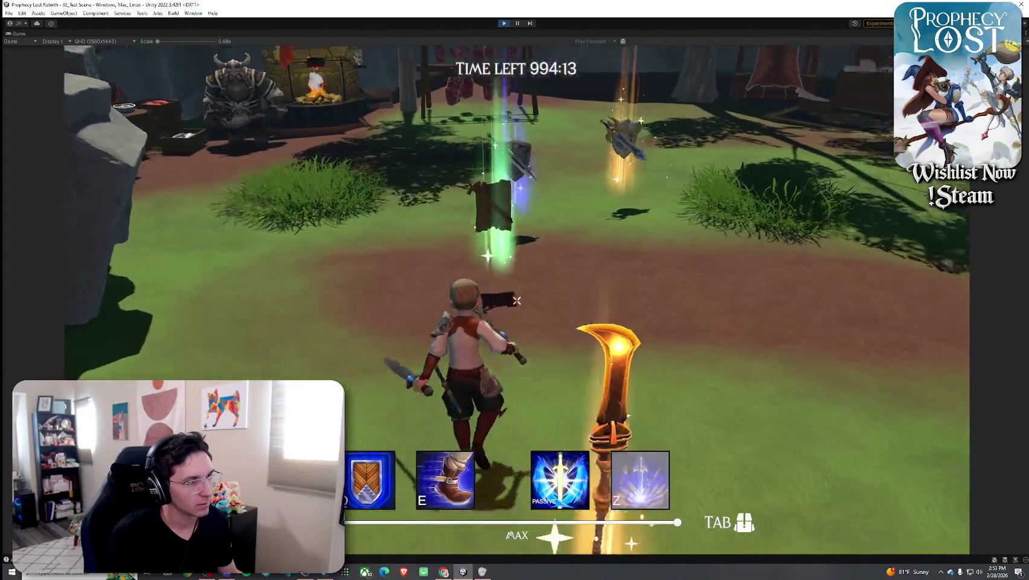
pyautogui.press('w')
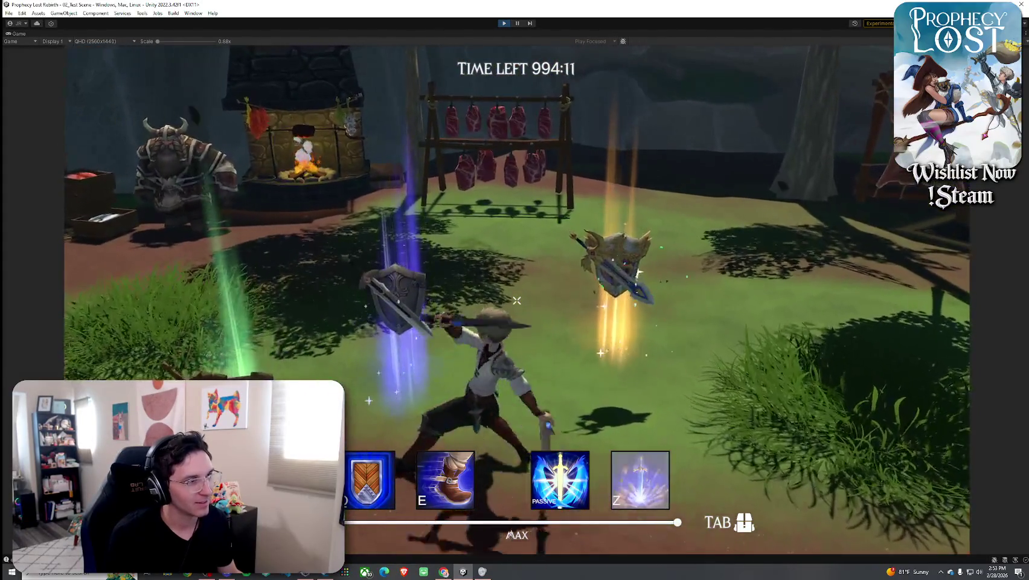
pyautogui.press('w')
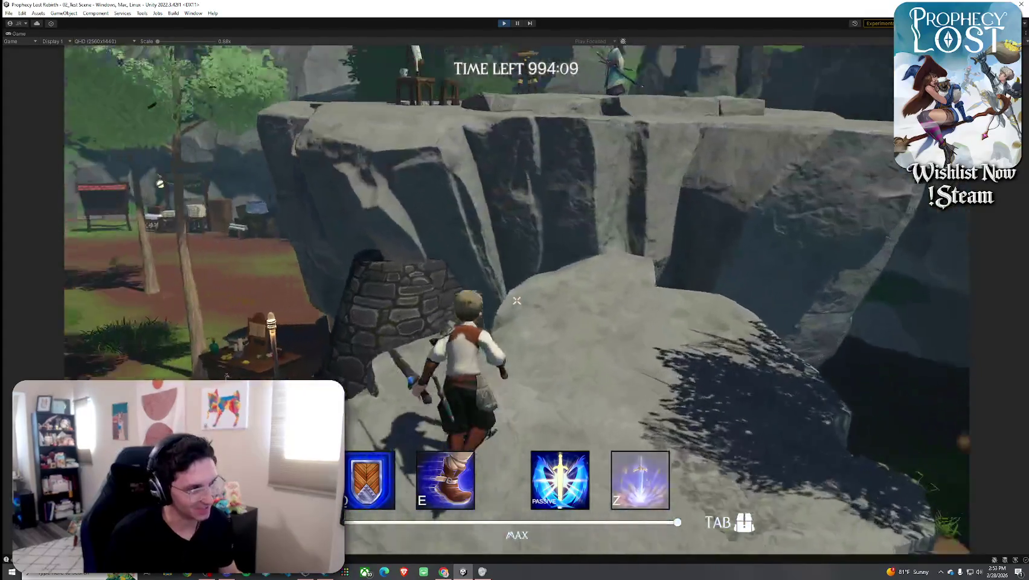
pyautogui.press('w')
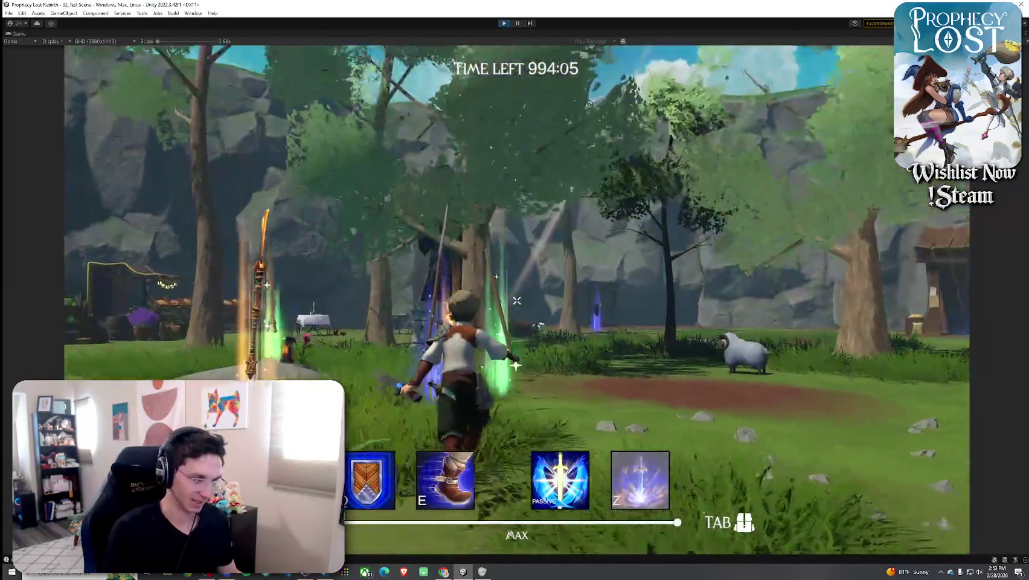
pyautogui.click(516, 300)
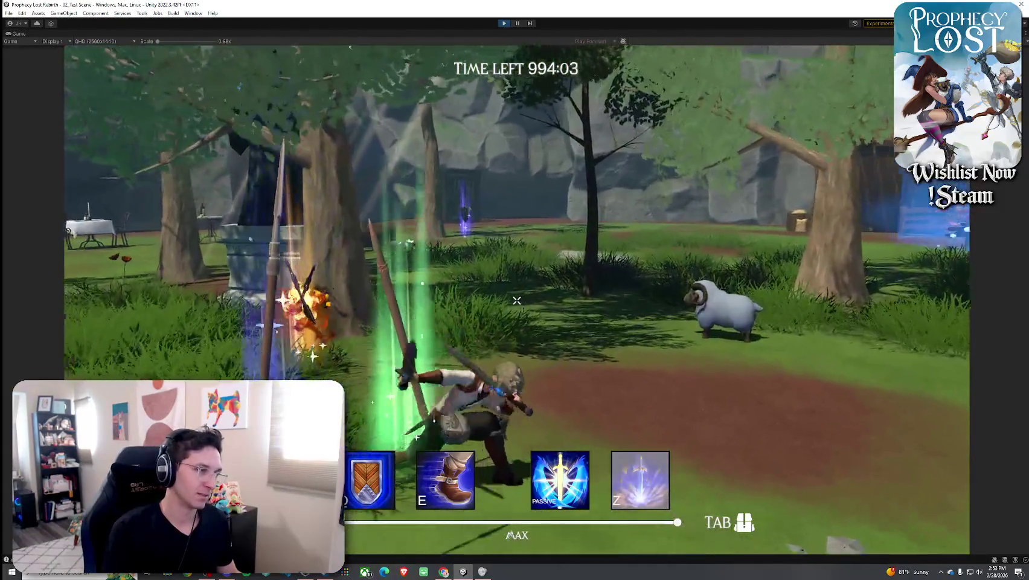
# Equip the crossed daggers, then unequip them into the inventory grid.
pyautogui.press('Tab')
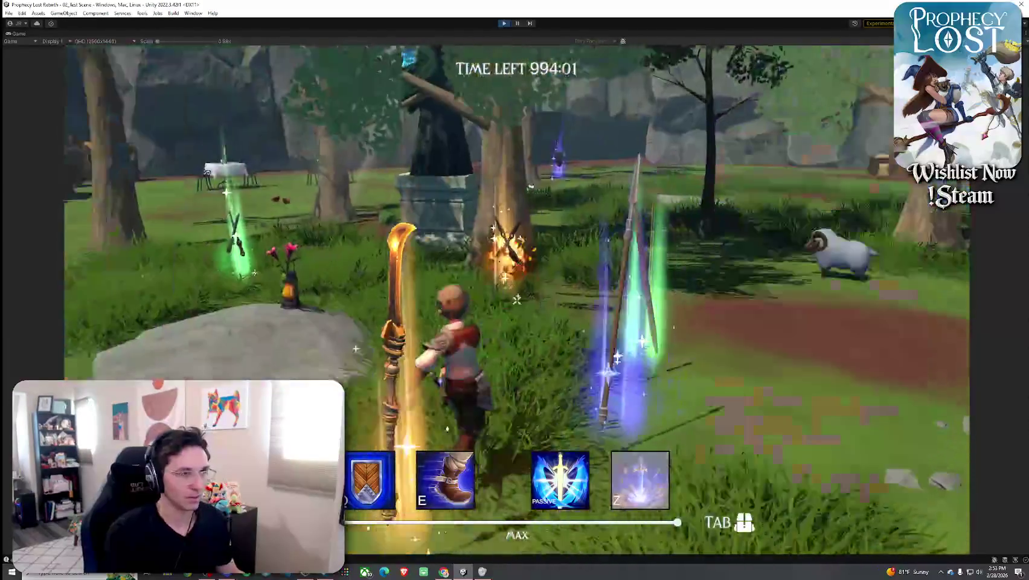
pyautogui.click(719, 242)
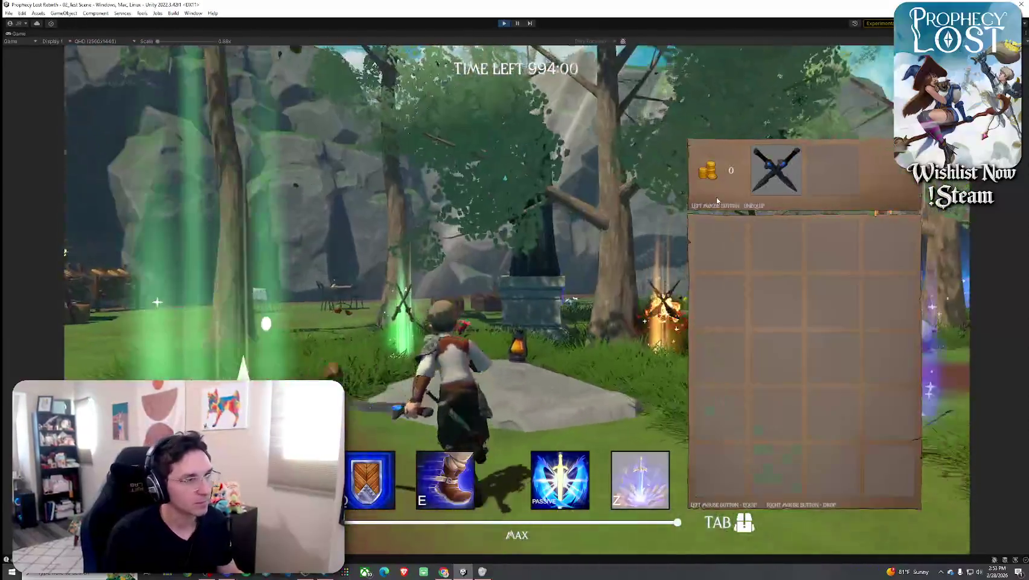
pyautogui.click(776, 169)
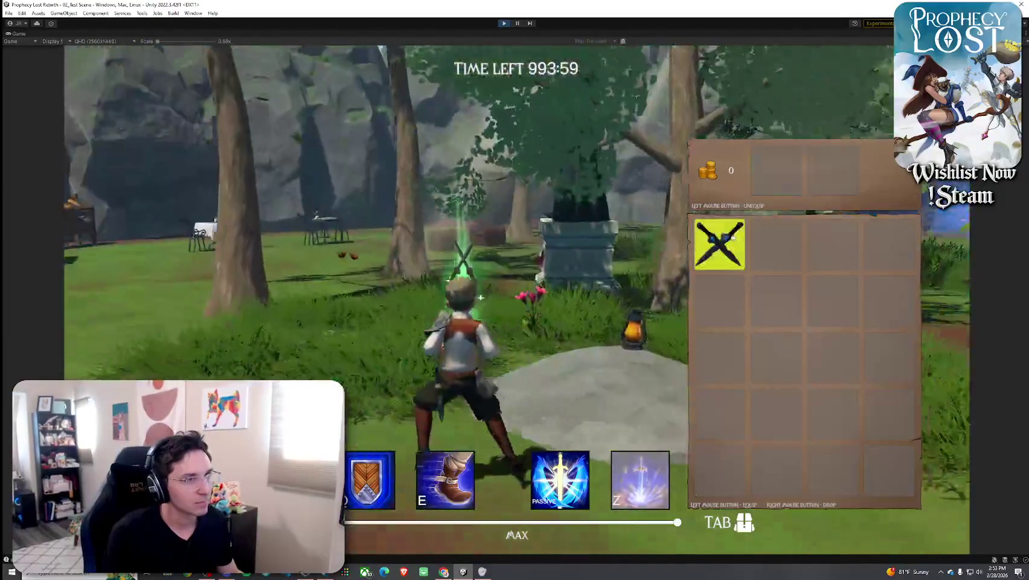
# Re-equip and unequip the crossed daggers again, then close and reopen the inventory.
pyautogui.click(718, 243)
pyautogui.click(776, 169)
pyautogui.press('Tab')
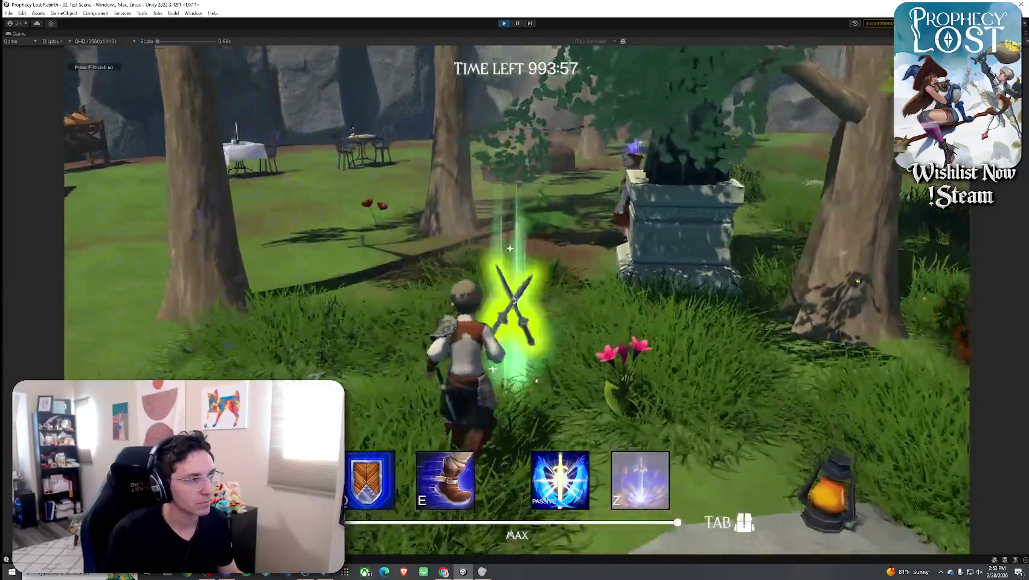
pyautogui.press('Tab')
pyautogui.press('Tab')
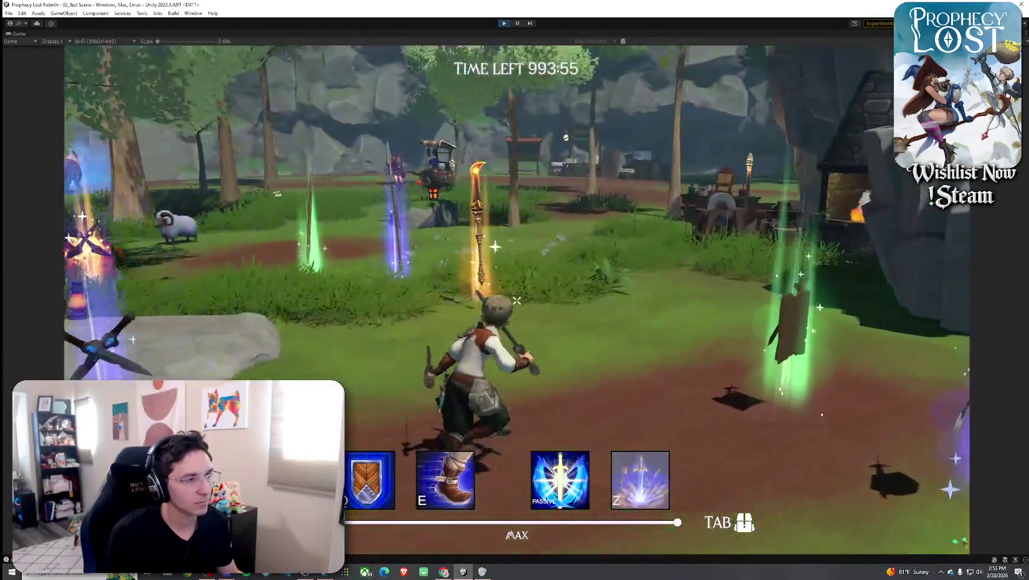
# Swing a six-hit sword combo toward the sheep area to hear its sound.
pyautogui.click(516, 300)
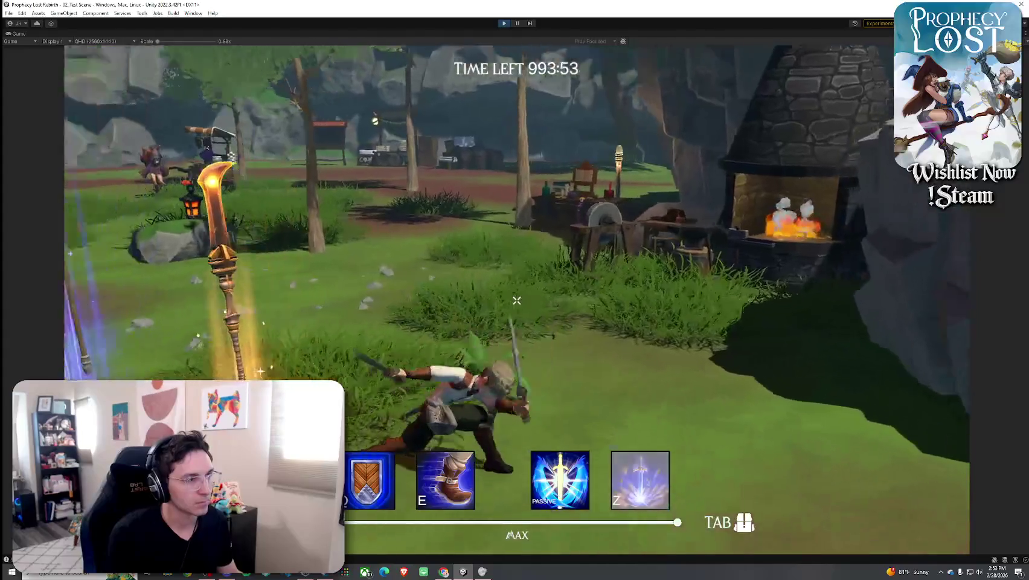
pyautogui.click(516, 300)
pyautogui.click(516, 300)
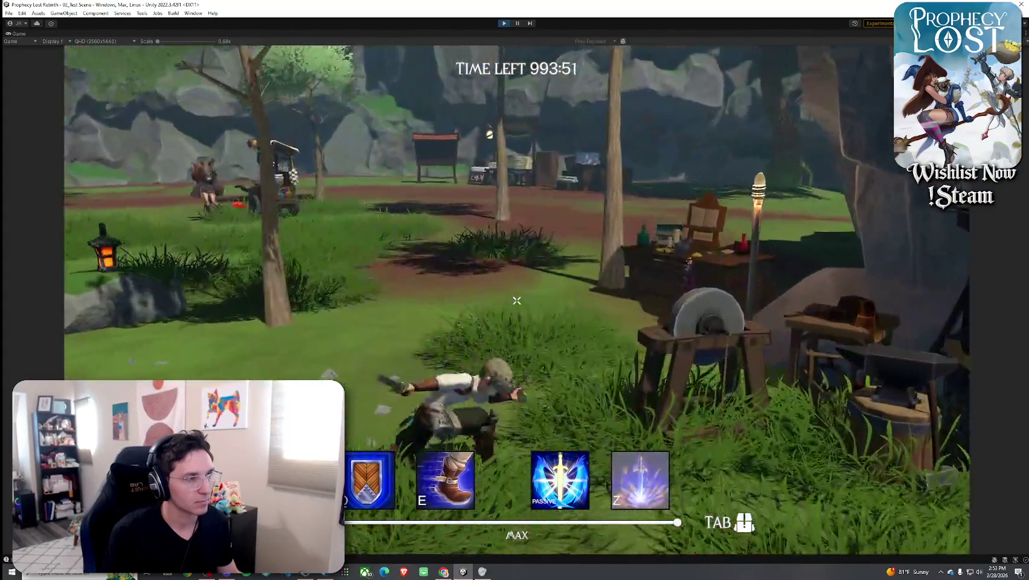
pyautogui.click(516, 300)
pyautogui.click(516, 300)
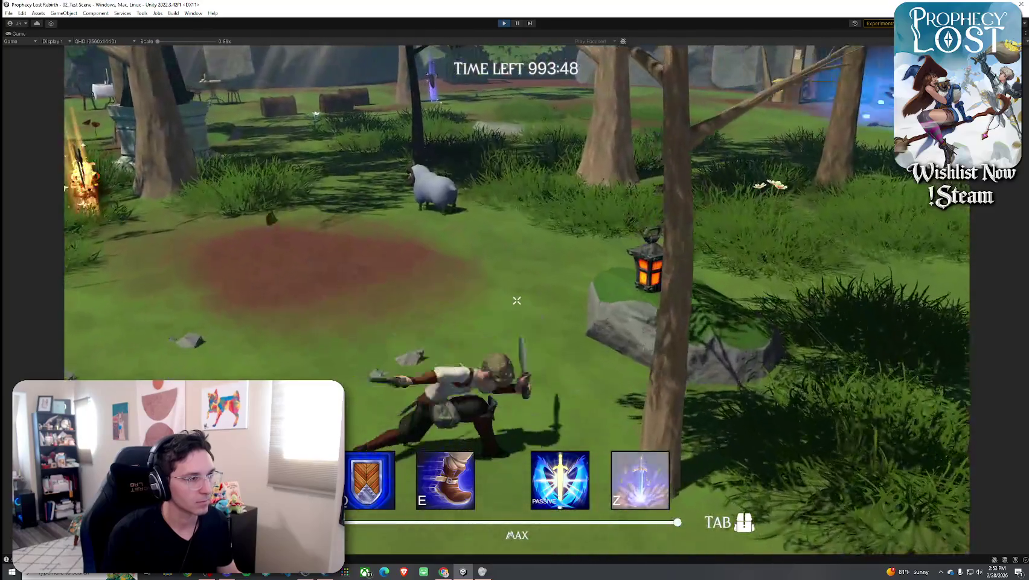
pyautogui.click(516, 300)
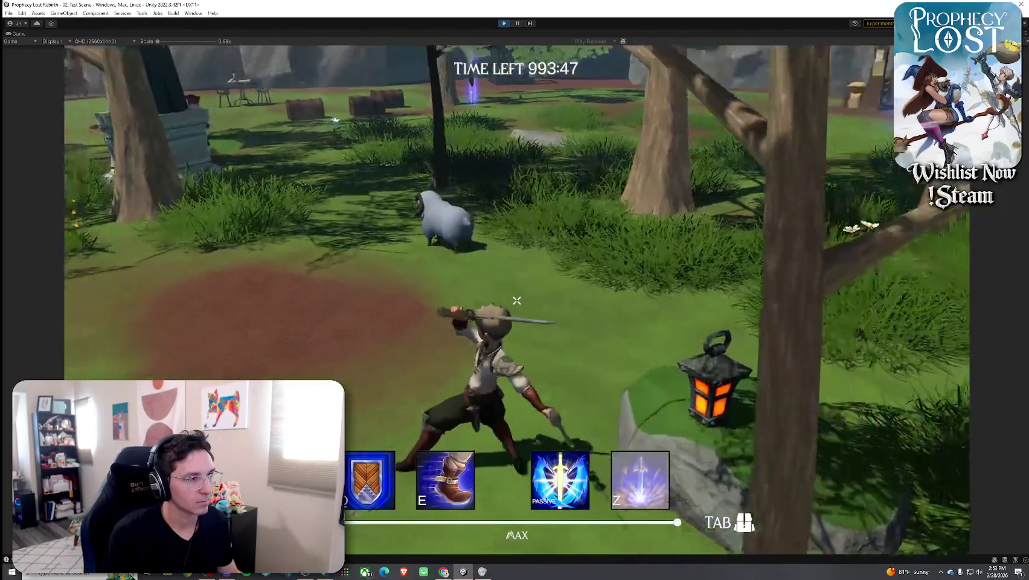
# Attack with the equipped weapon toward the market, toggling the inventory between combos.
pyautogui.press('Tab')
pyautogui.press('Tab')
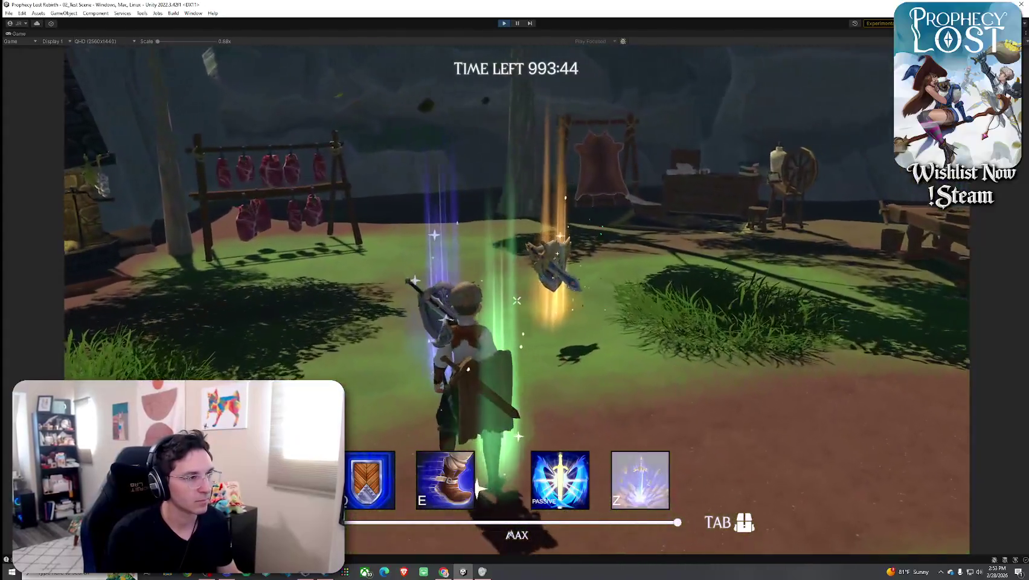
pyautogui.click(516, 300)
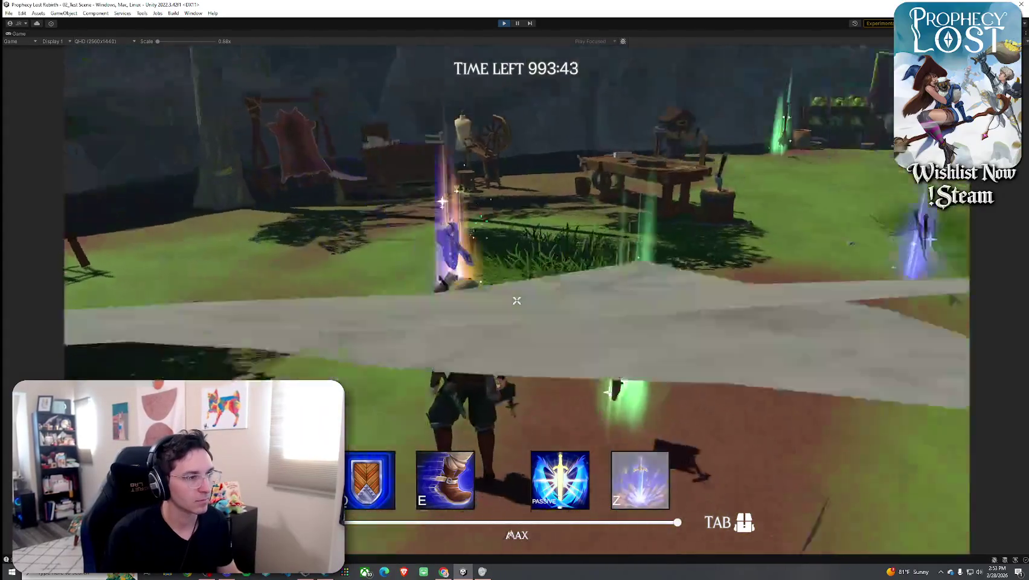
pyautogui.click(516, 300)
pyautogui.press('Tab')
pyautogui.press('Tab')
pyautogui.click(516, 300)
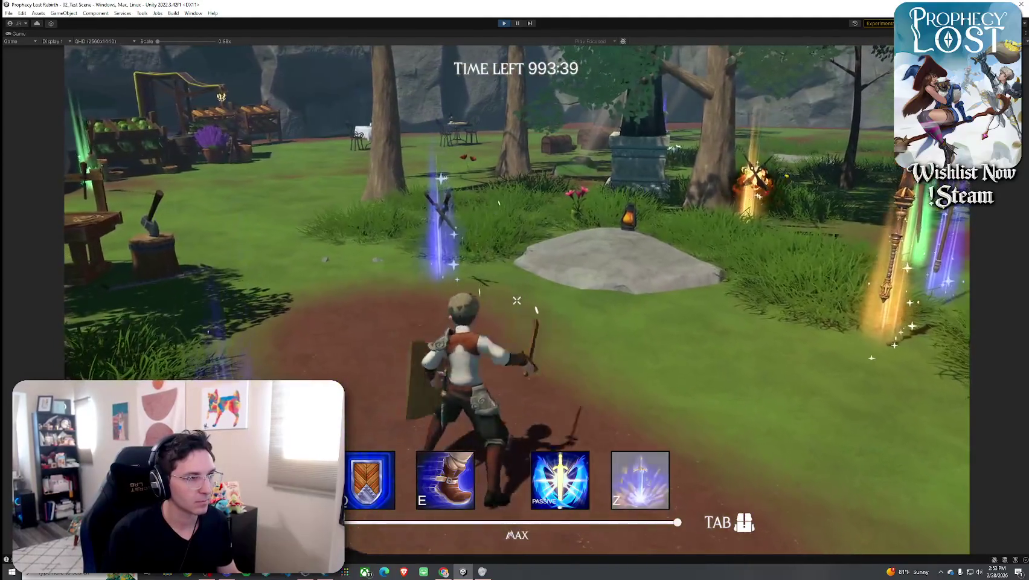
pyautogui.click(516, 300)
pyautogui.click(516, 300)
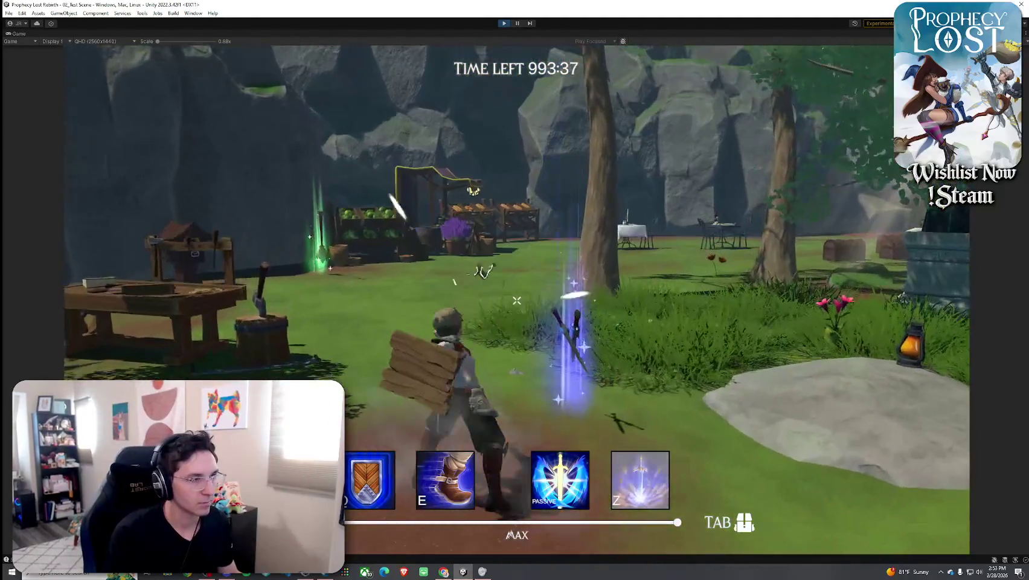
pyautogui.press('Tab')
pyautogui.press('Tab')
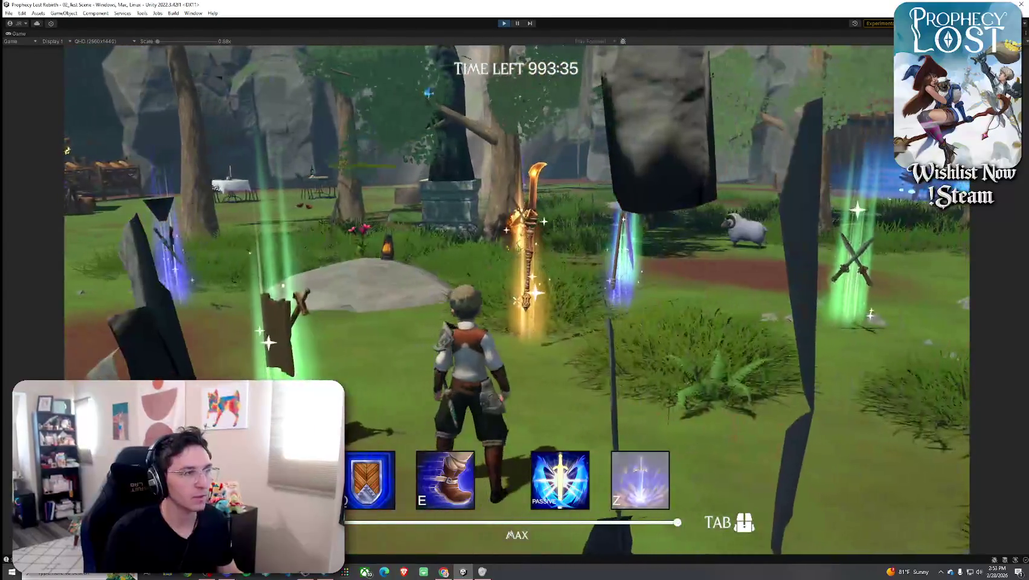
# Run through the forest clearing up to the glowing weapons and on toward the merchant cart.
pyautogui.press('w')
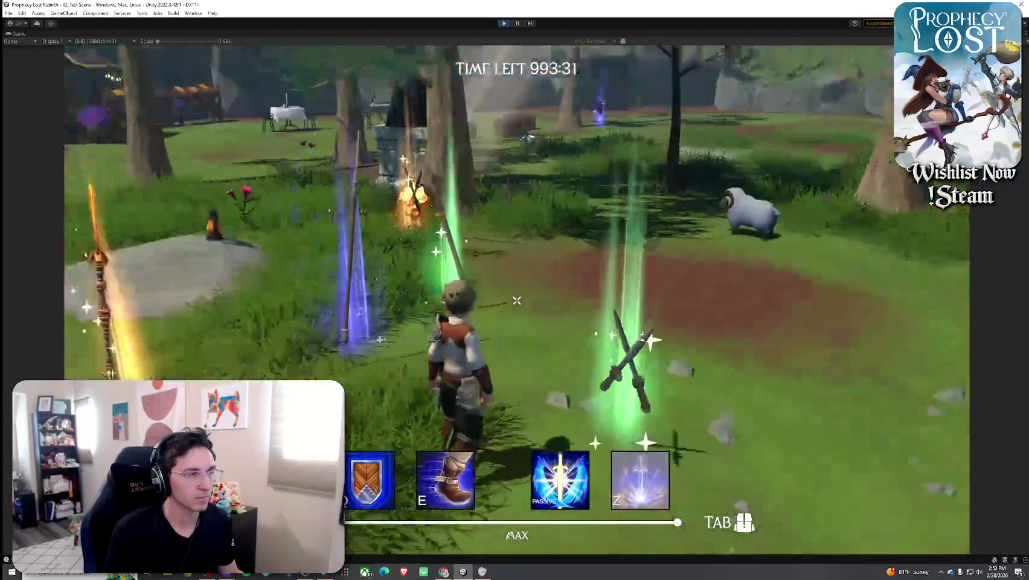
pyautogui.press('Tab')
pyautogui.press('Tab')
pyautogui.press('w')
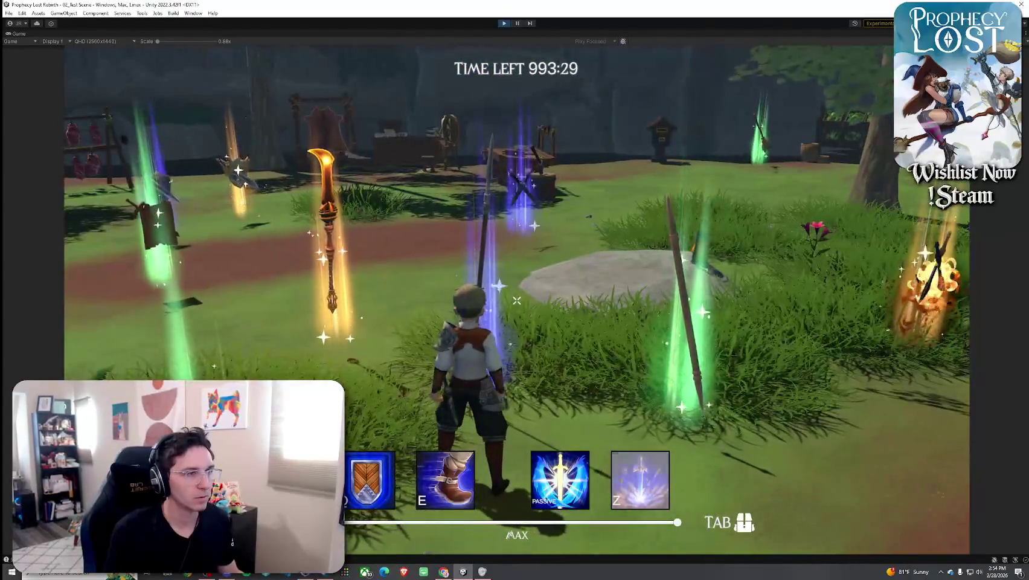
pyautogui.press('w')
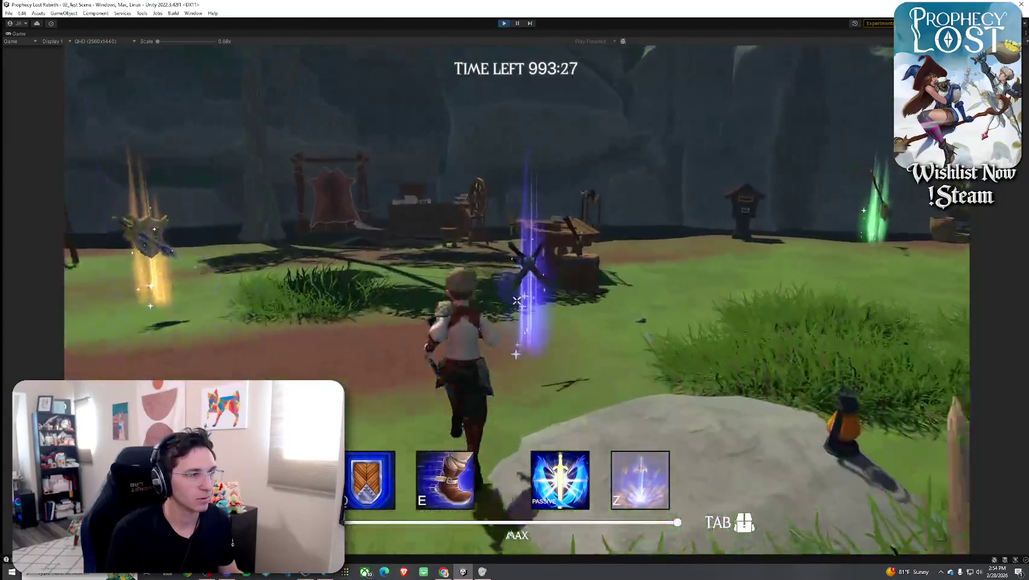
pyautogui.press('Tab')
pyautogui.press('w')
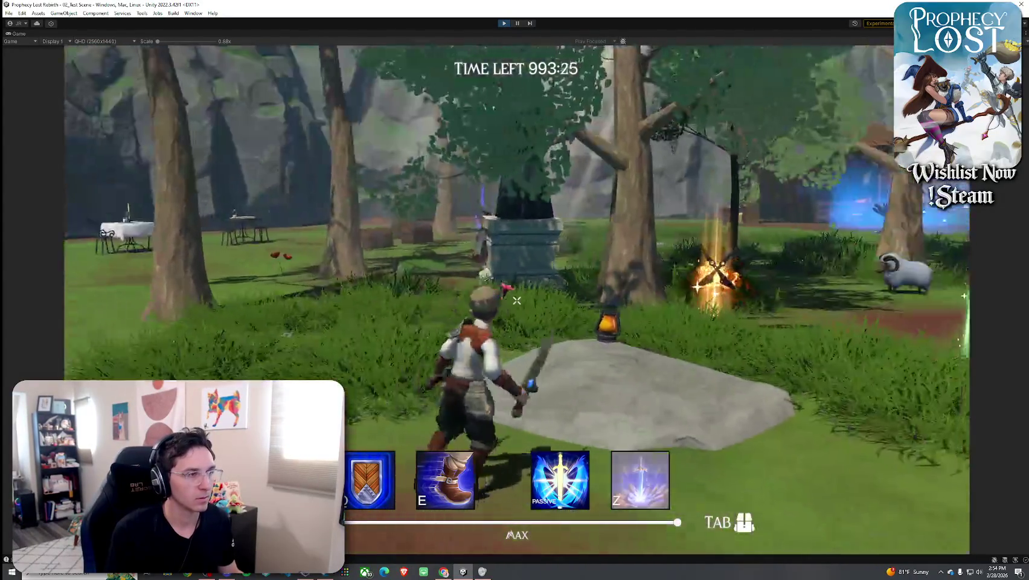
pyautogui.press('w')
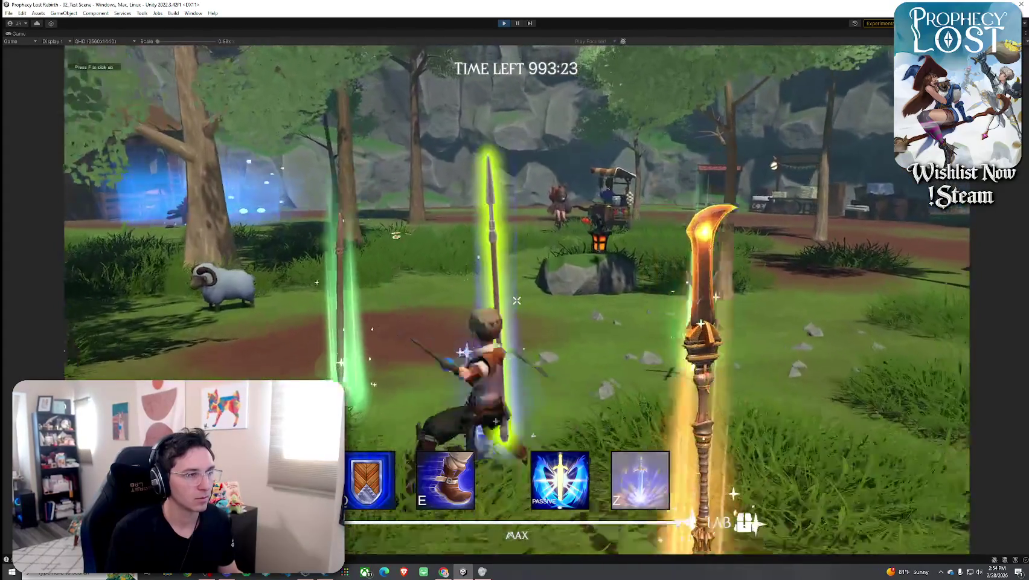
pyautogui.press('w')
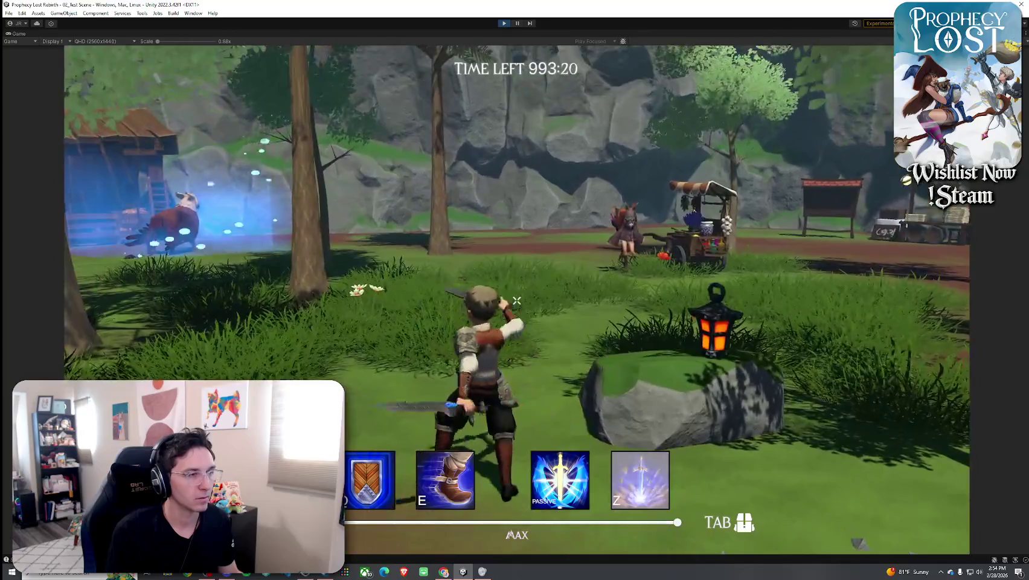
pyautogui.press('w')
# Swing the sword, dodge-roll up to the merchant cart, then run back to the glowing weapons.
pyautogui.click(516, 300)
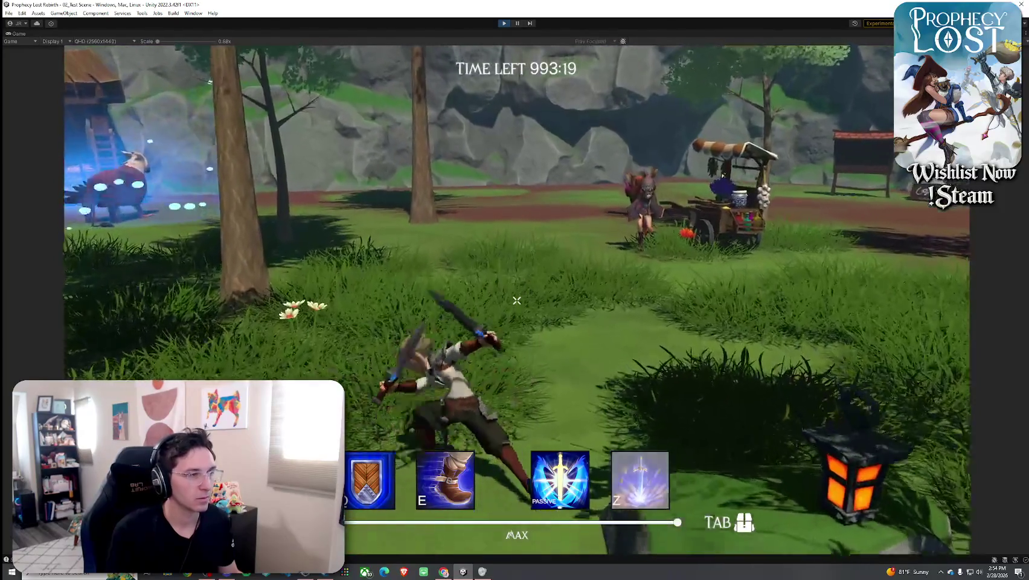
pyautogui.press('w')
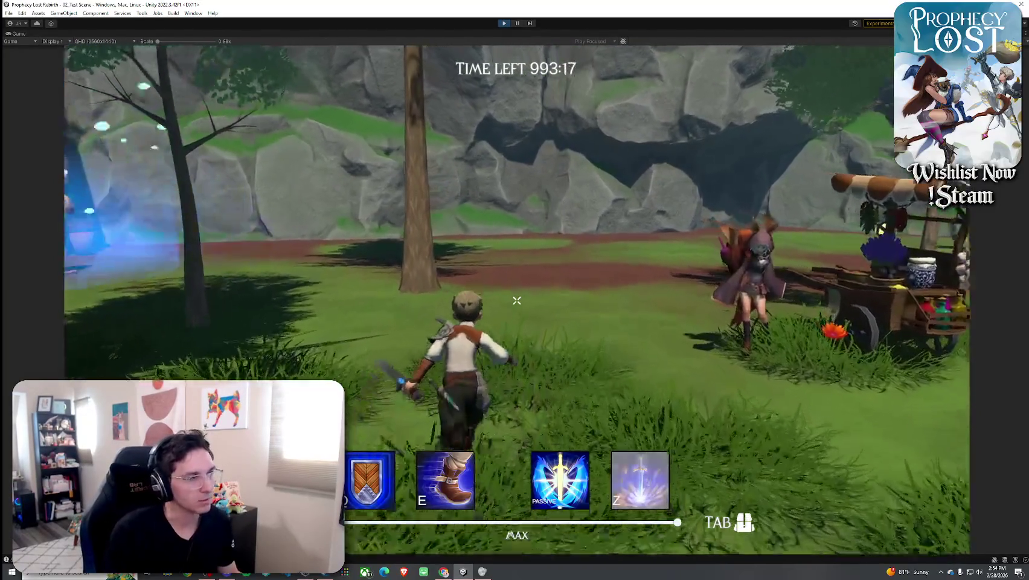
pyautogui.press('space')
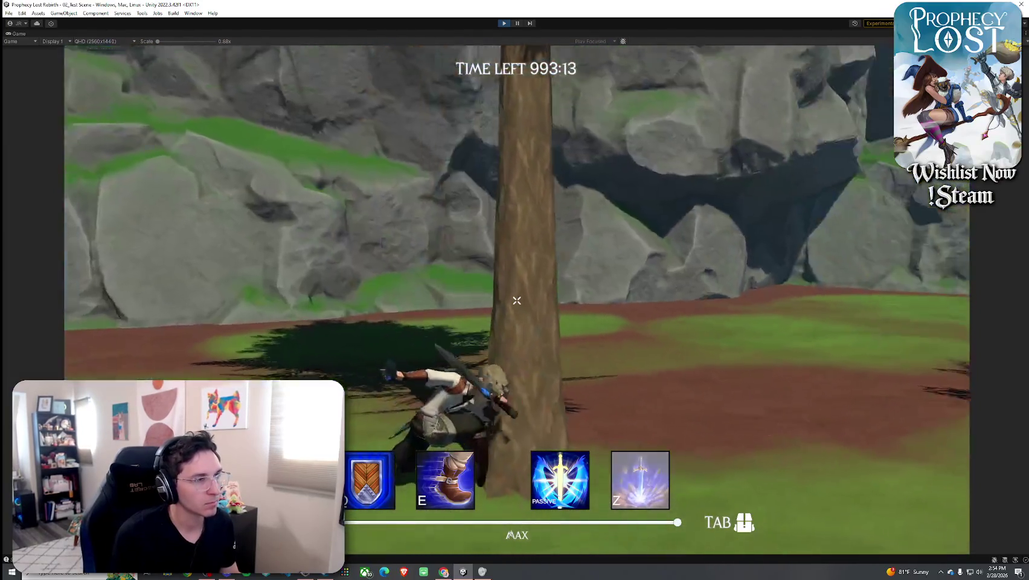
pyautogui.press('w')
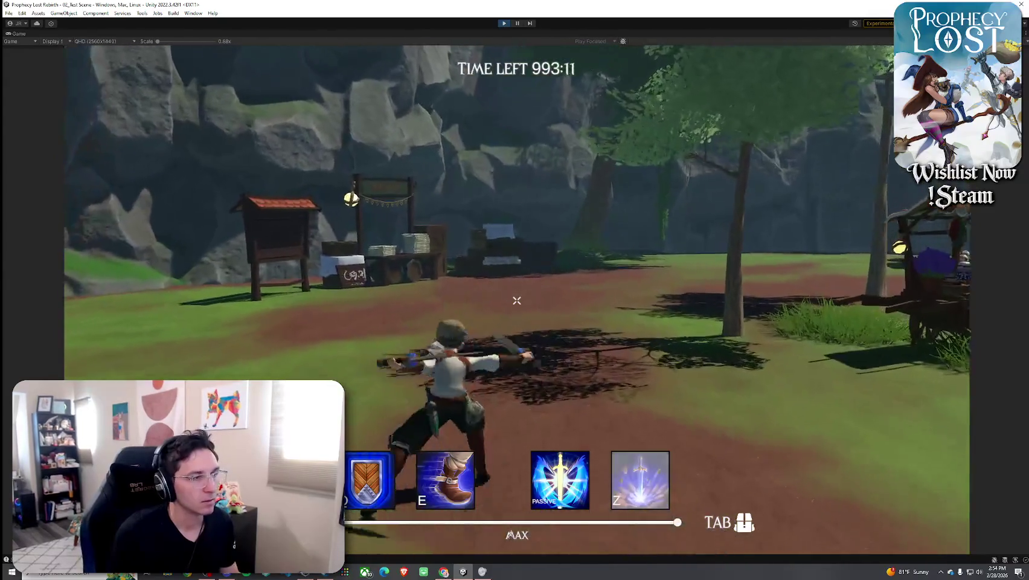
pyautogui.press('w')
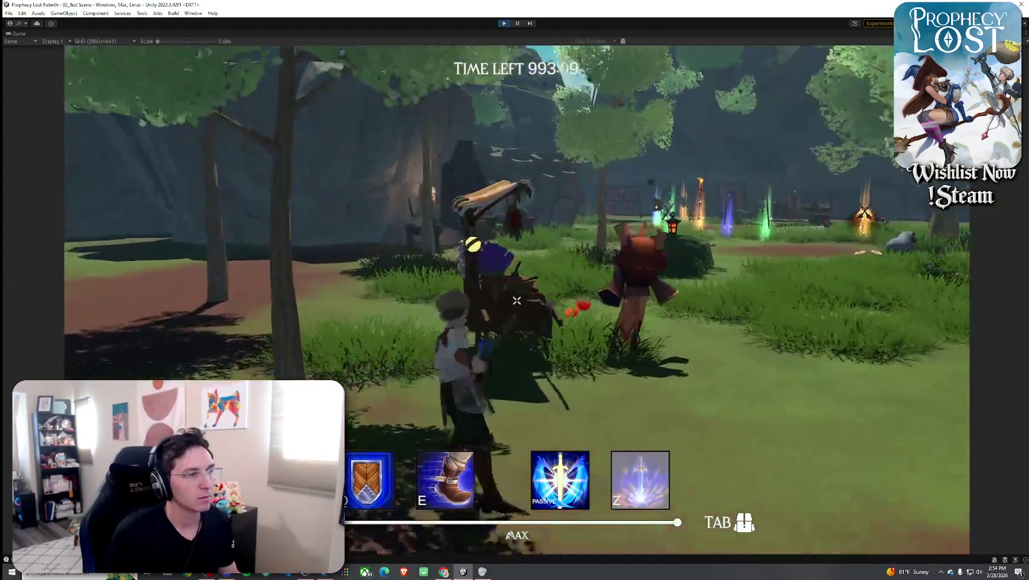
pyautogui.press('w')
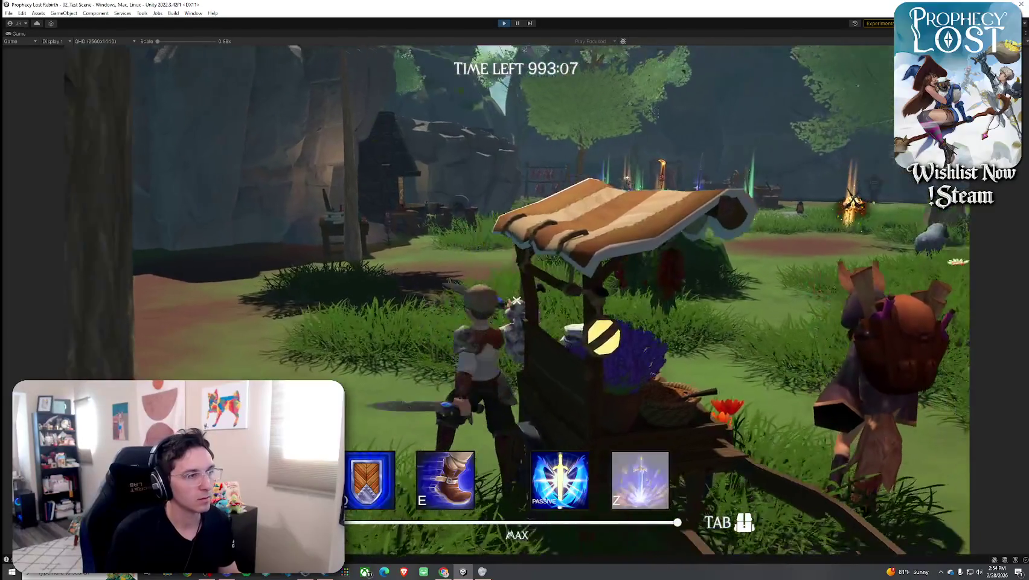
pyautogui.press('w')
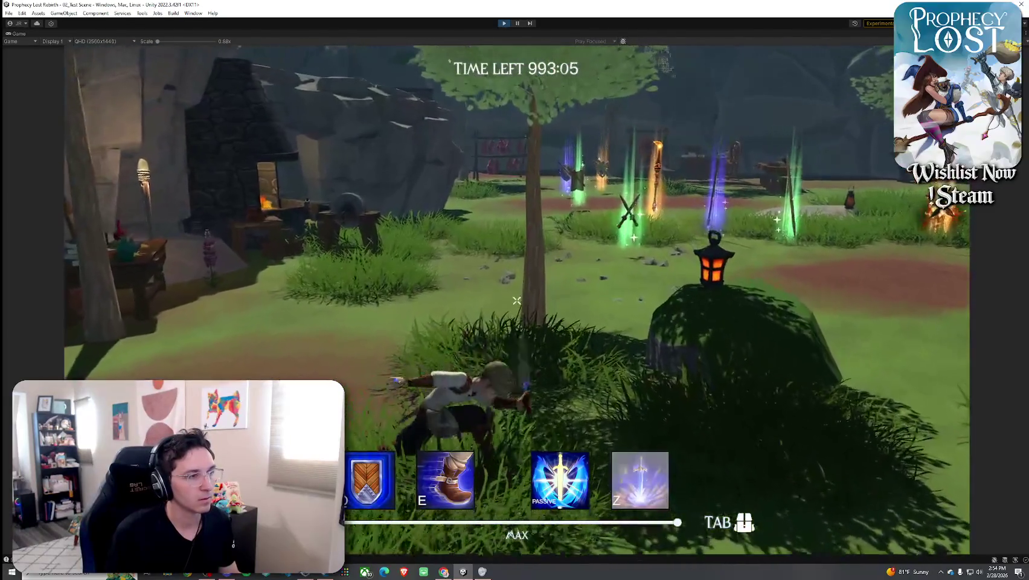
pyautogui.press('w')
pyautogui.press('w')
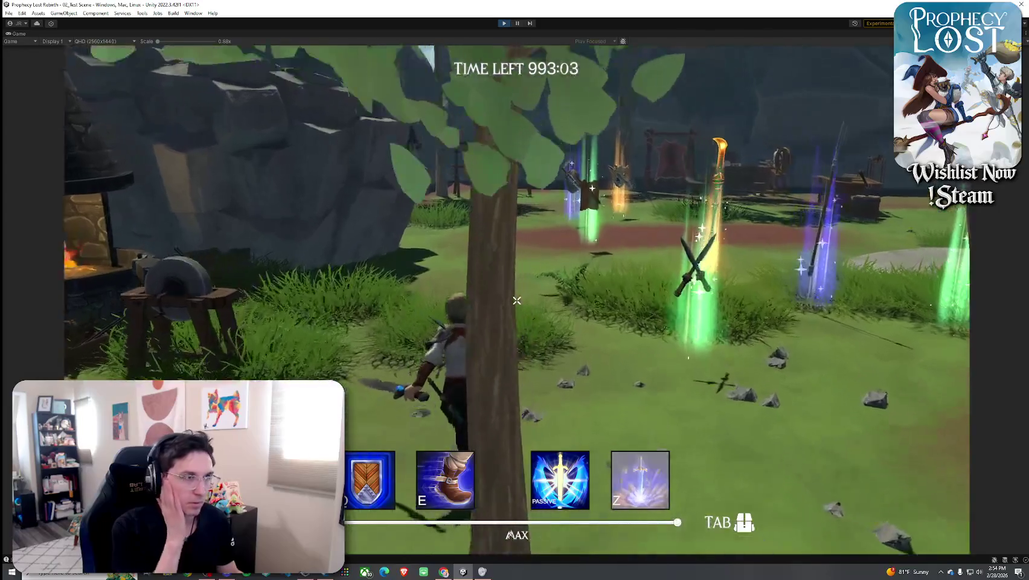
pyautogui.press('w')
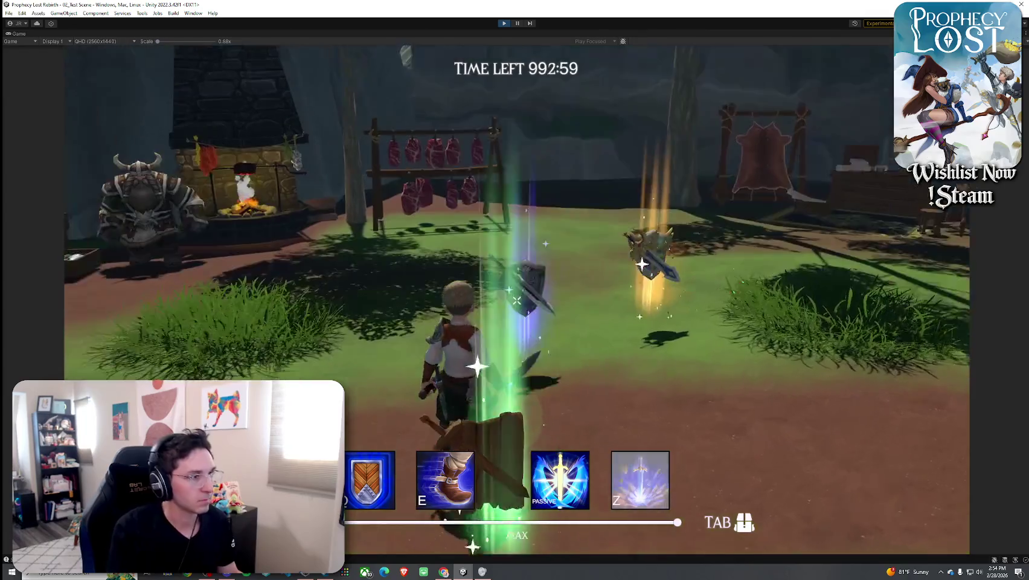
# Pick up the shield and slash the sword three times.
pyautogui.press('Tab')
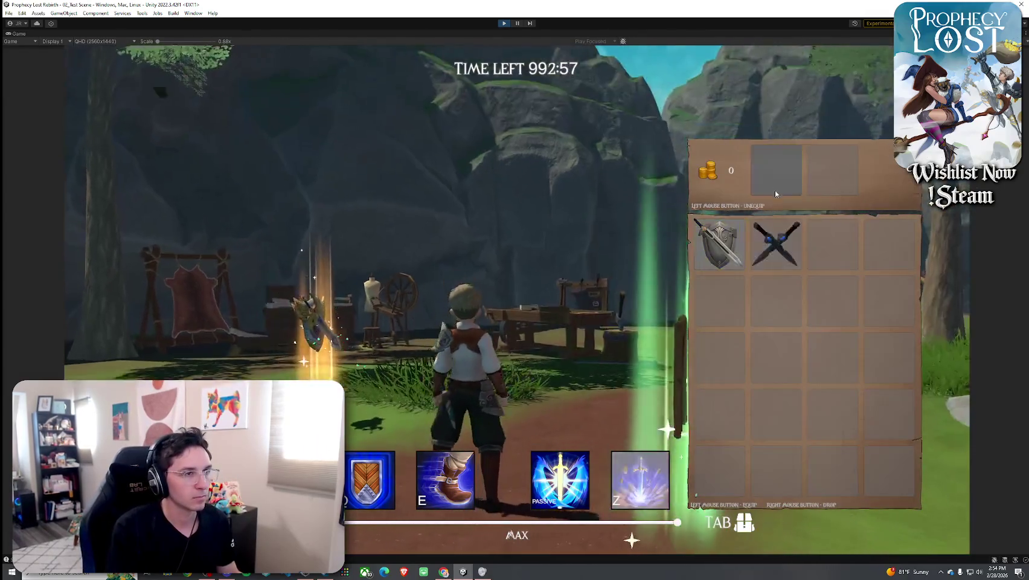
pyautogui.press('Tab')
pyautogui.click(516, 300)
pyautogui.click(516, 300)
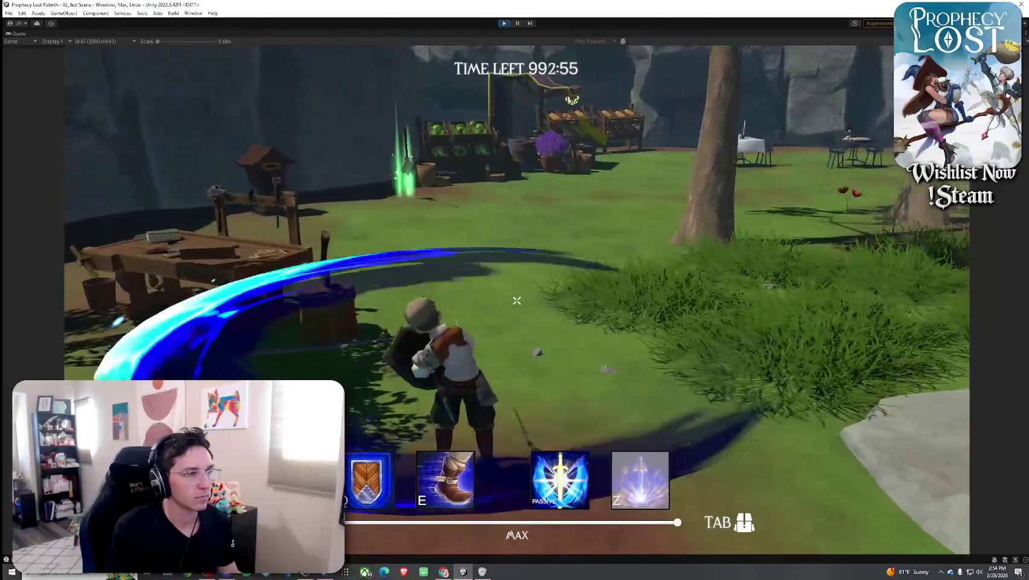
pyautogui.click(517, 300)
# Climb the rock cliff, swing along the ledge to its edge, and open the inventory.
pyautogui.press('w')
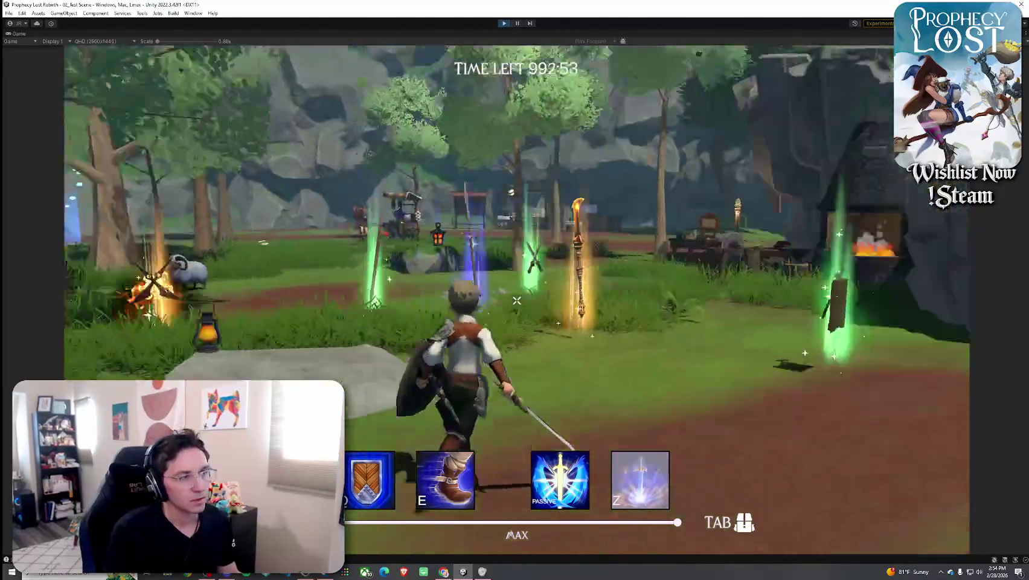
pyautogui.press('w')
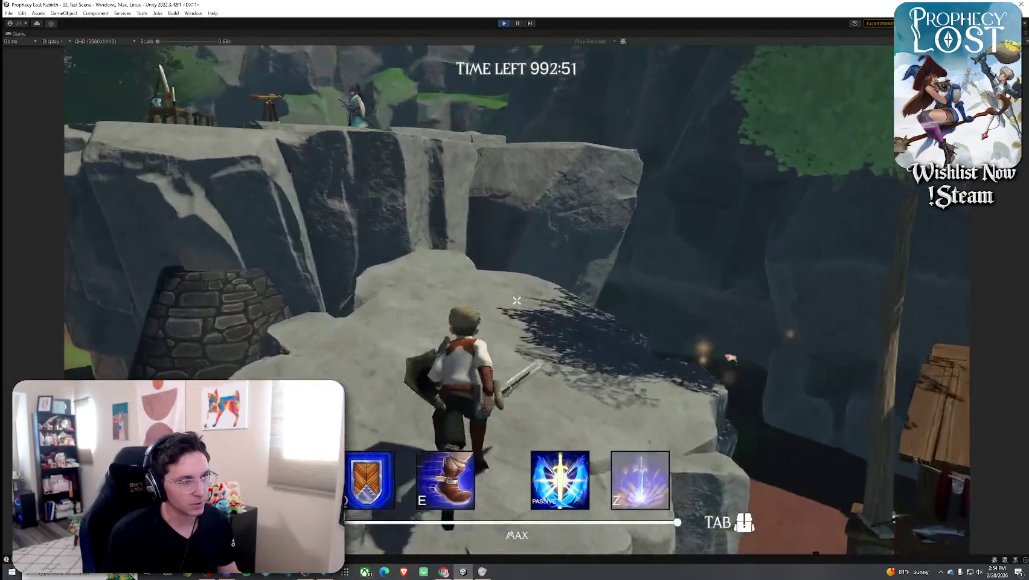
pyautogui.press('w')
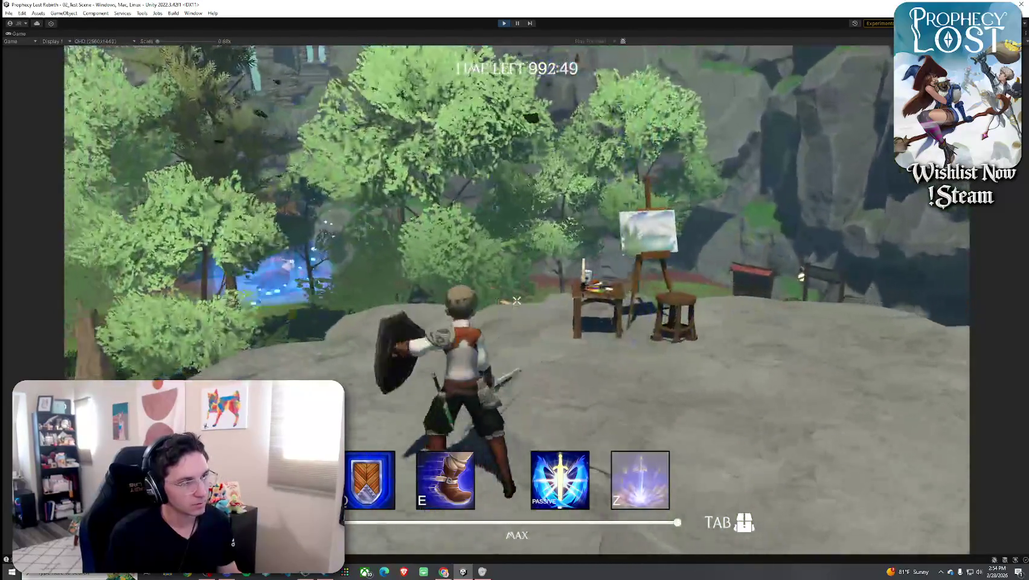
pyautogui.press('w')
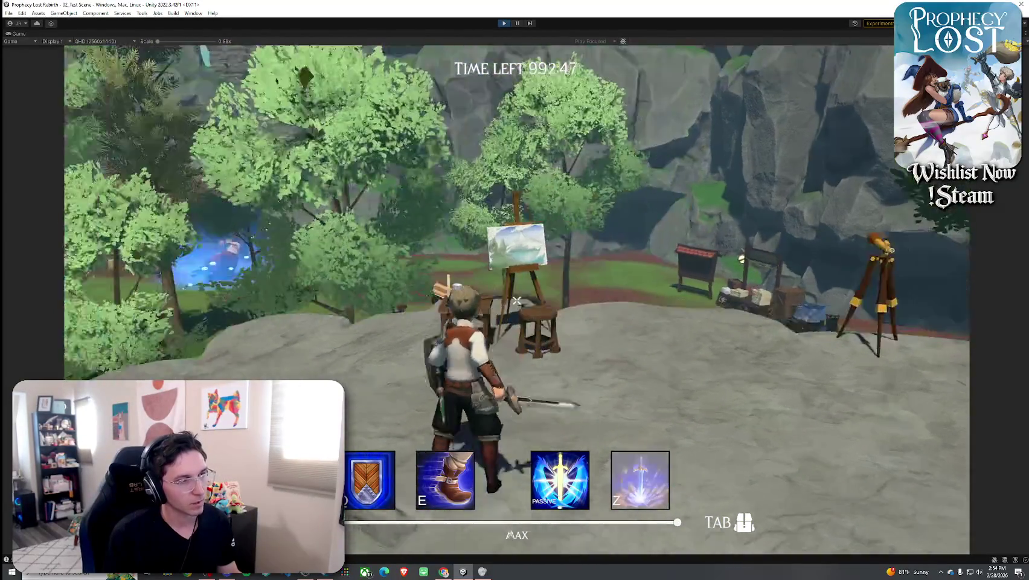
pyautogui.press('w')
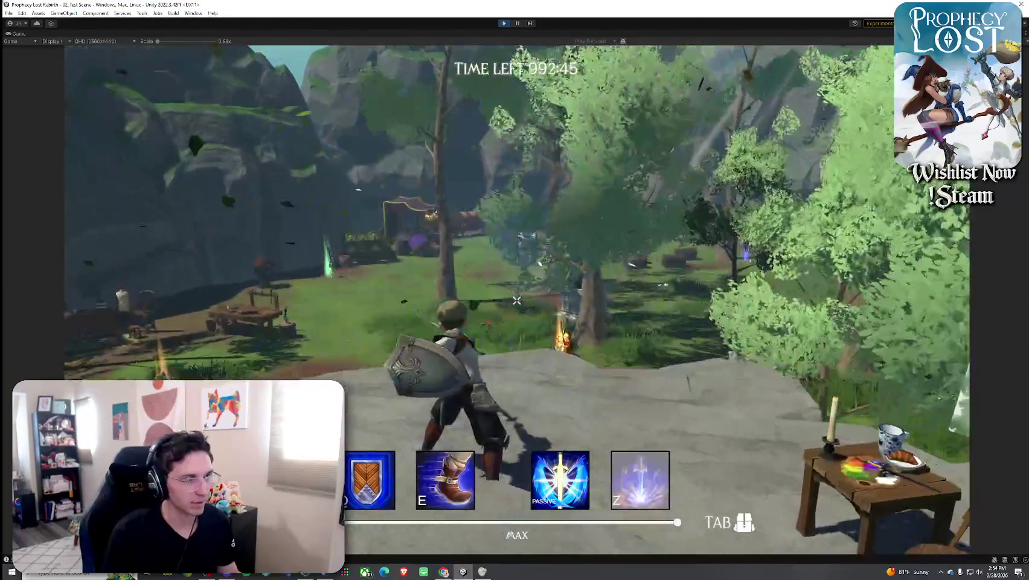
pyautogui.press('w')
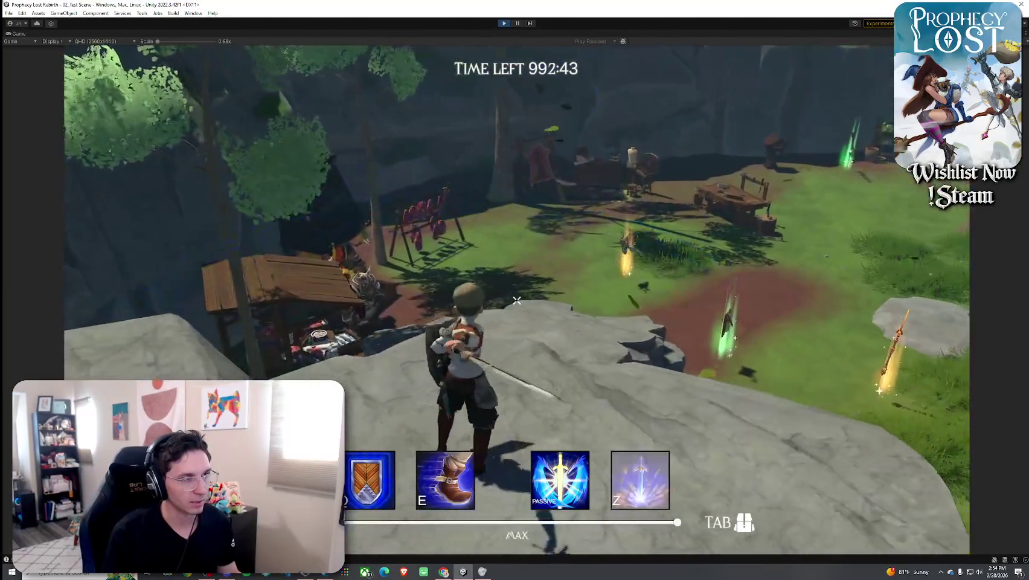
pyautogui.press('w')
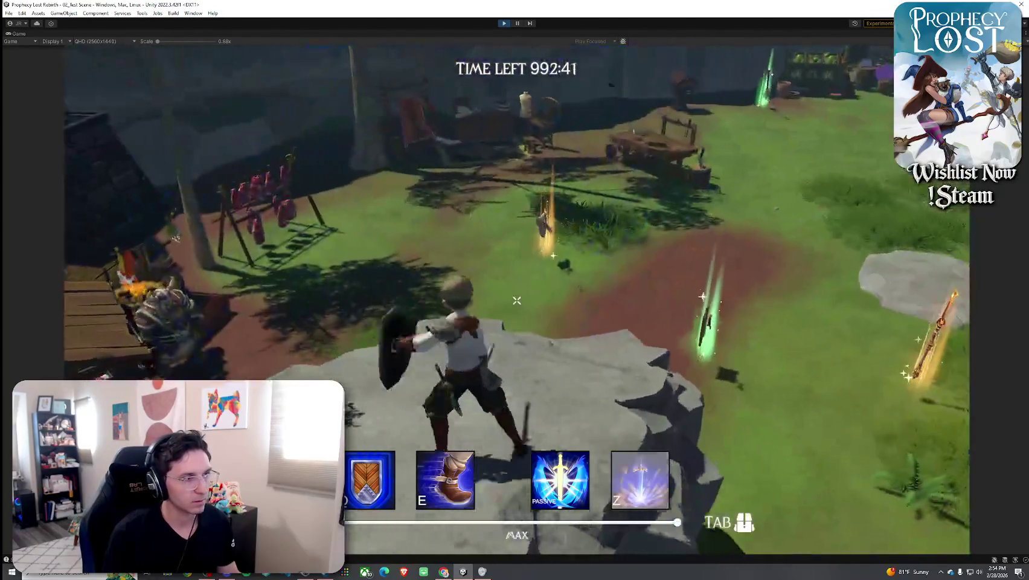
pyautogui.press('Tab')
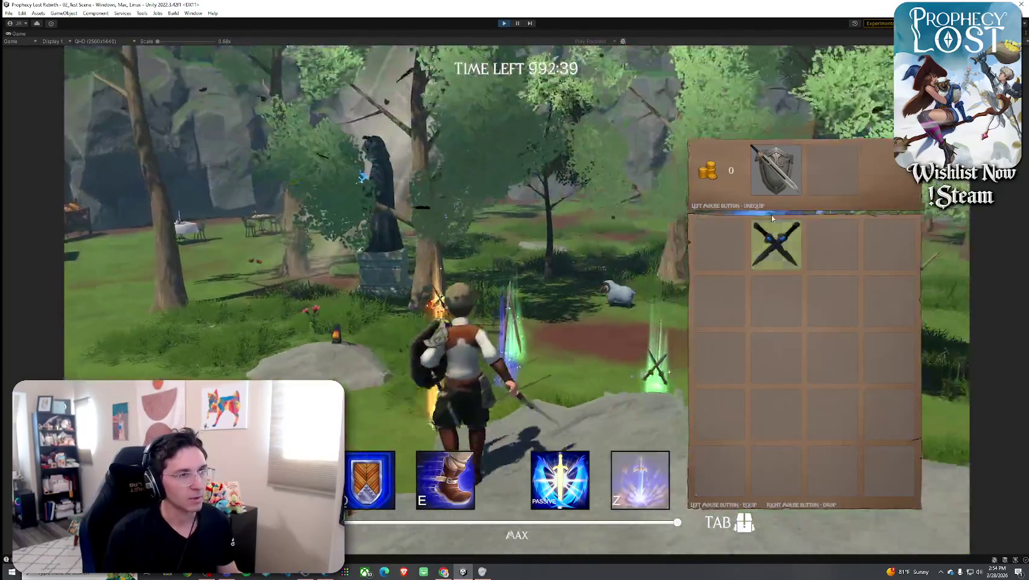
# Close the inventory and run across the rock toward the easel, dropping to camp and back.
pyautogui.press('Tab')
pyautogui.press('w')
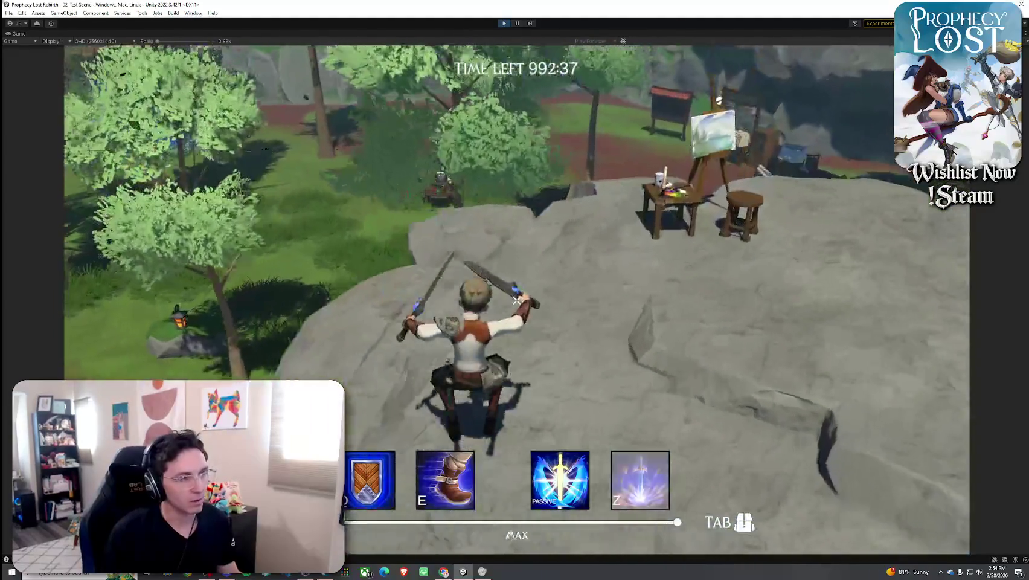
pyautogui.press('w')
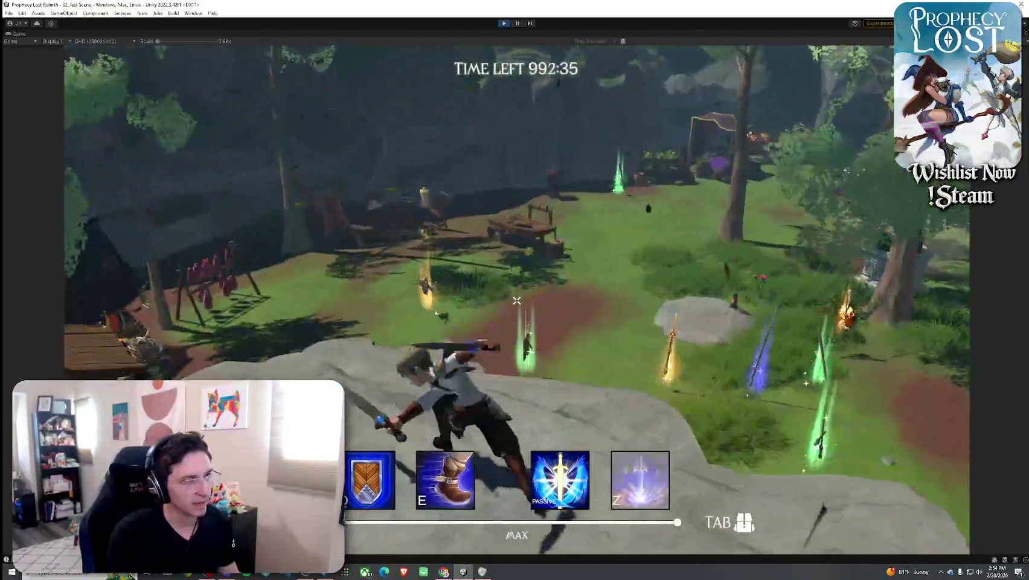
pyautogui.press('w')
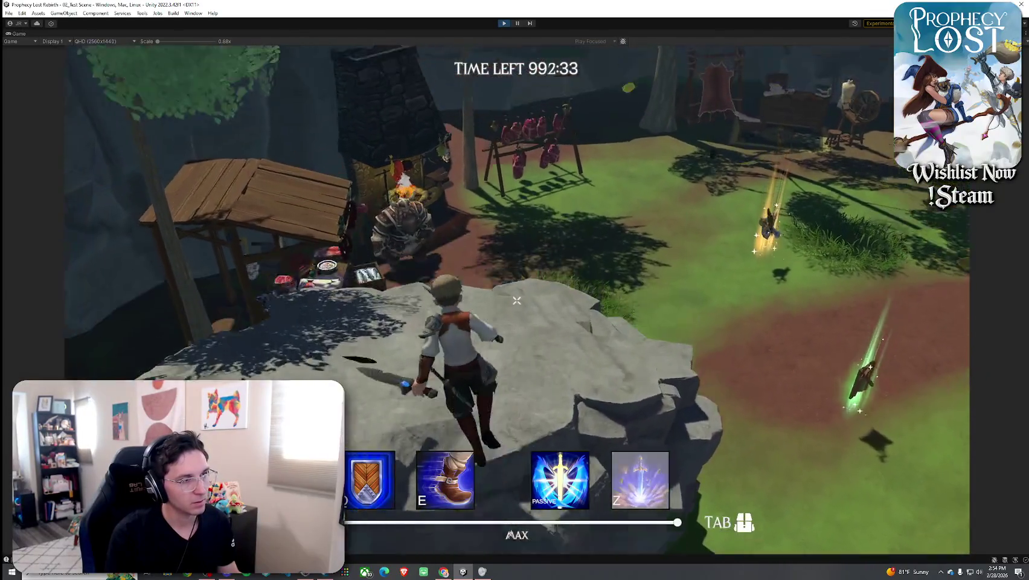
pyautogui.press('w')
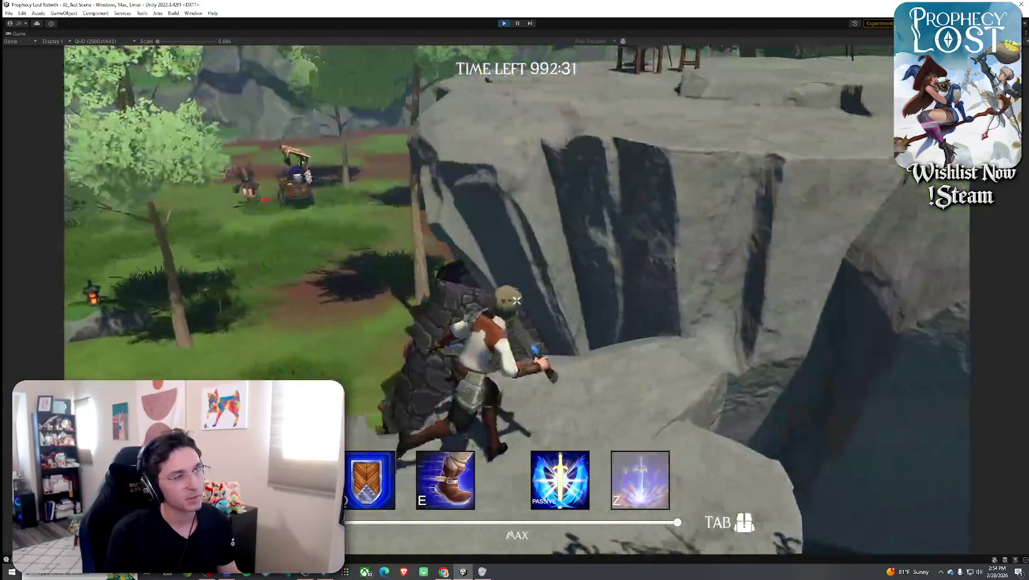
pyautogui.press('w')
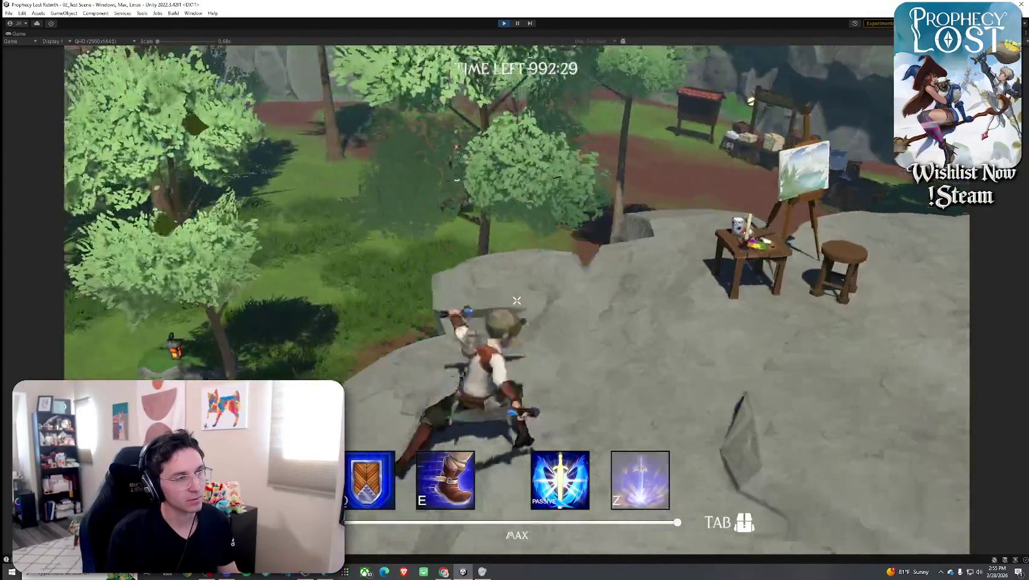
pyautogui.press('w')
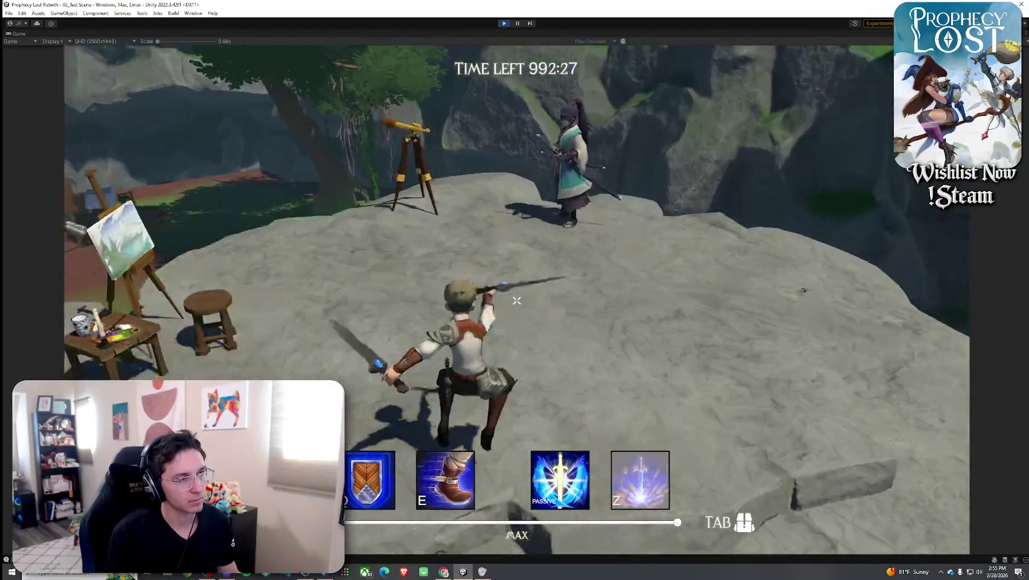
pyautogui.press('w')
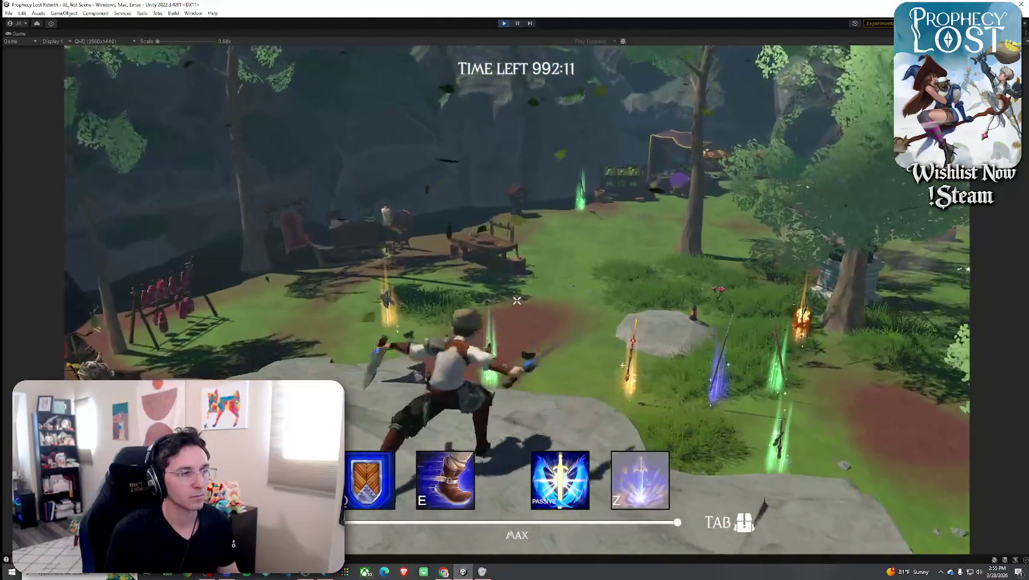
# Run off the rock toward the market stalls and cast the purple burst ability with Z.
pyautogui.press('w')
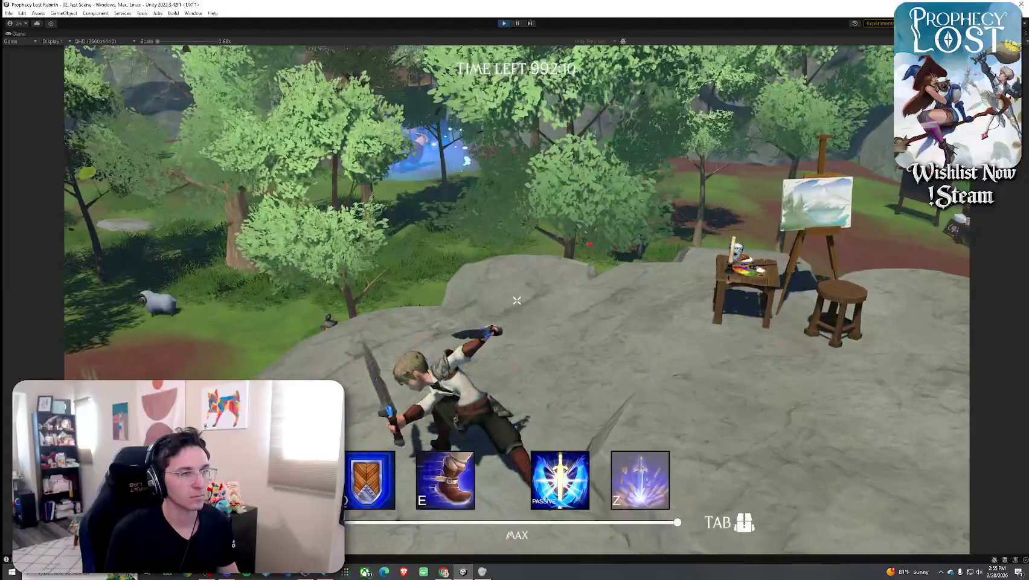
pyautogui.press('w')
pyautogui.press('w')
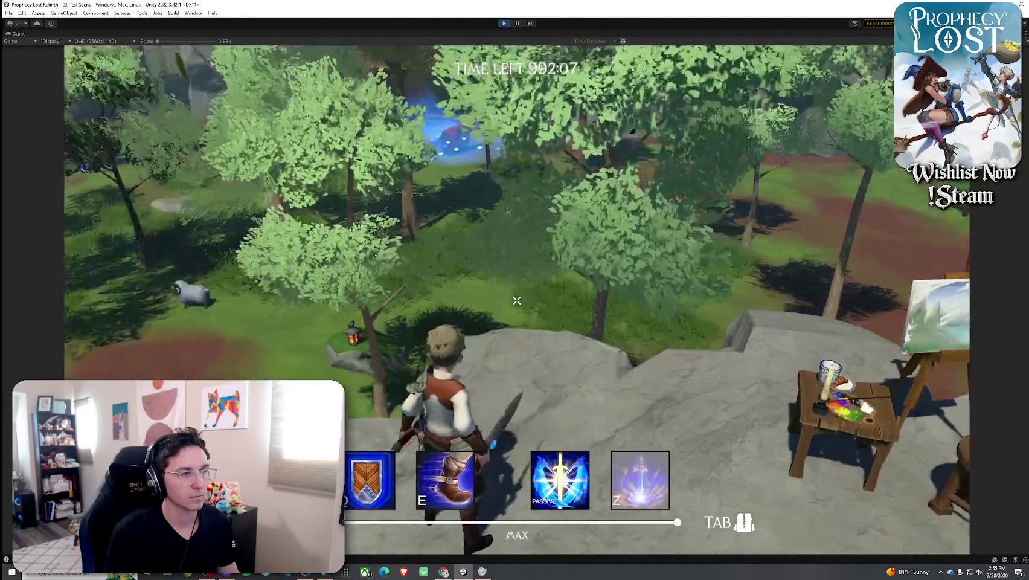
pyautogui.press('w')
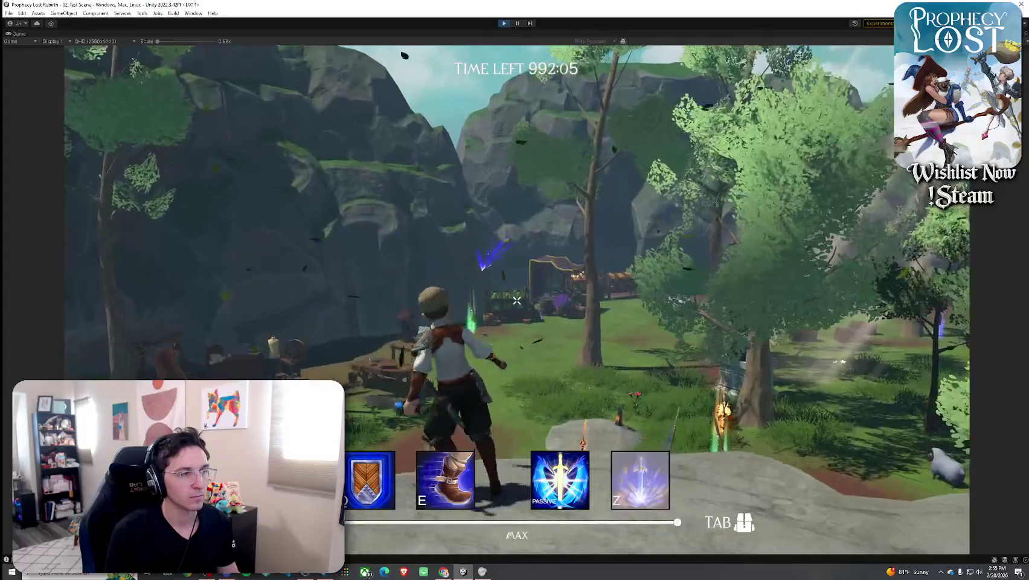
pyautogui.press('w')
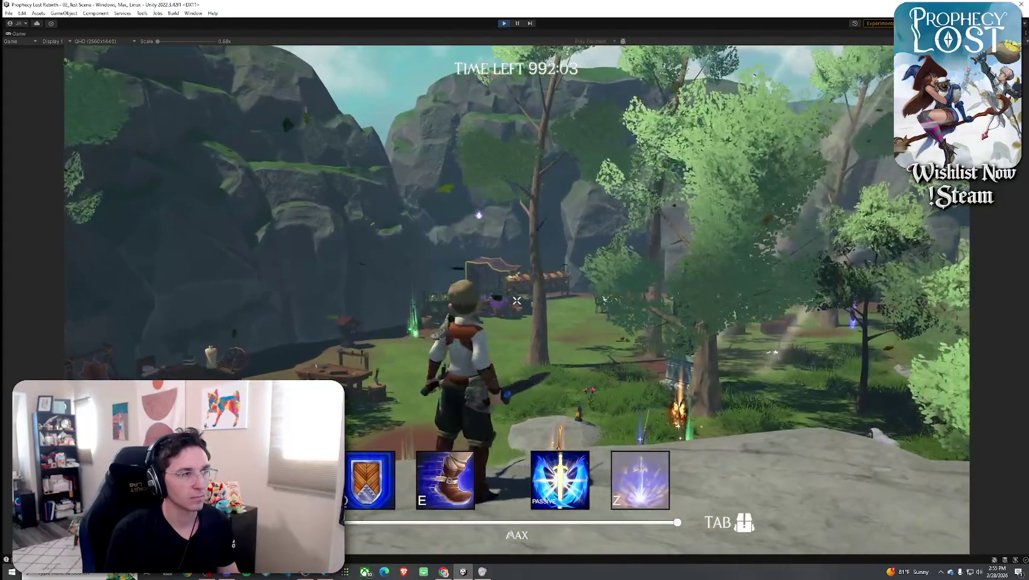
pyautogui.press('w')
pyautogui.press('z')
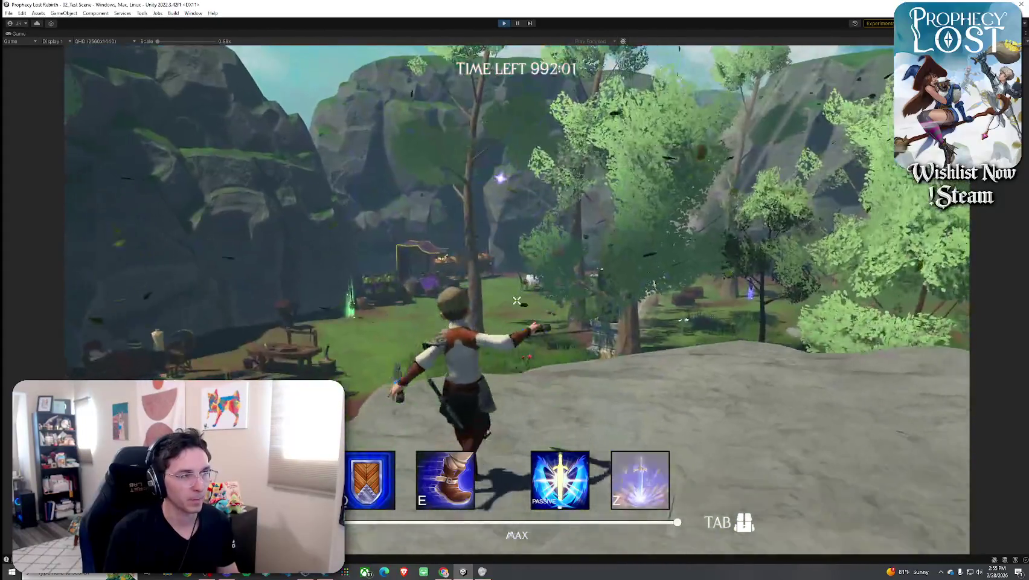
# Run toward the ruins swinging the spear, cast the blue-purple X beam, and reach the easel.
pyautogui.press('w')
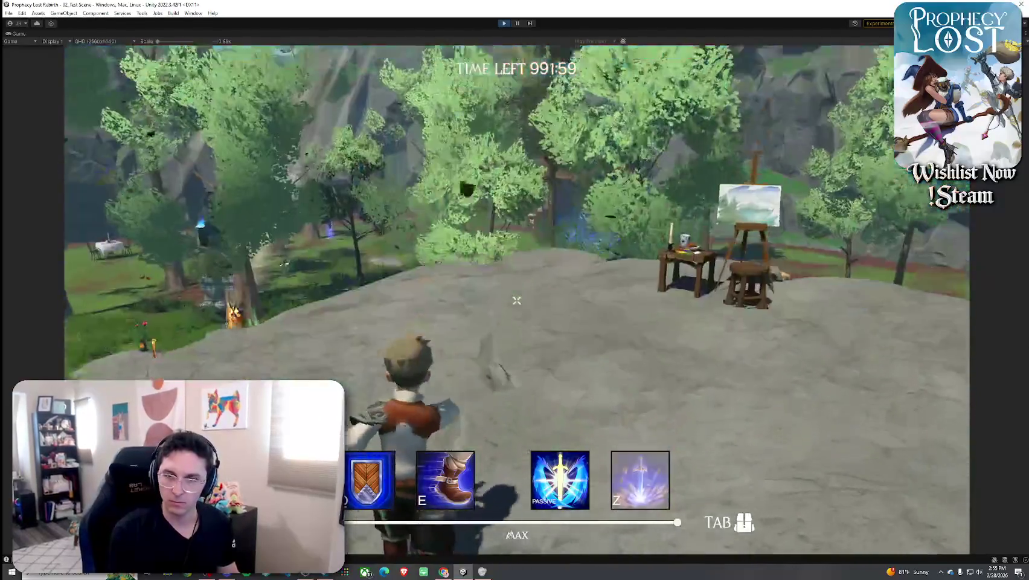
pyautogui.press('w')
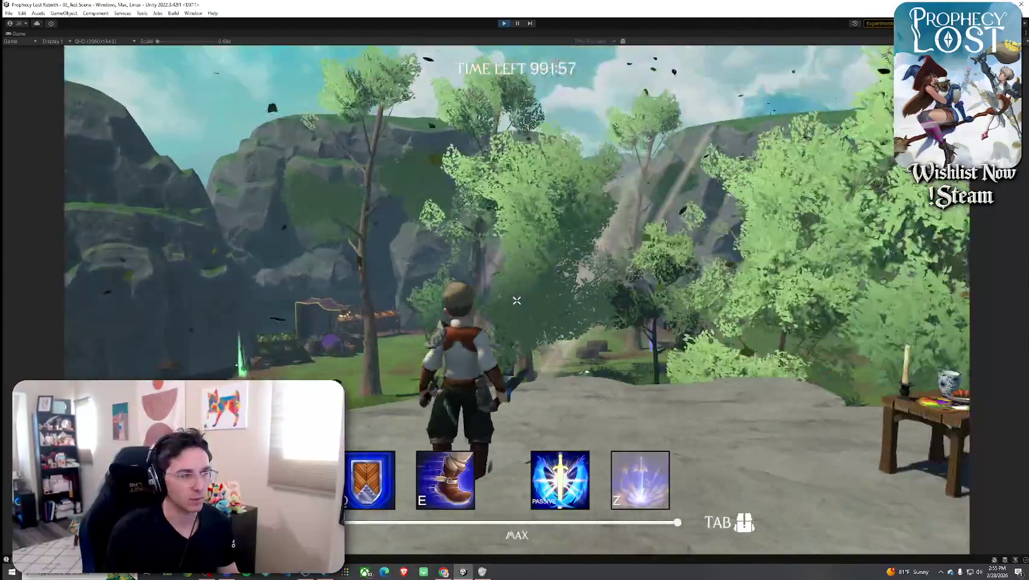
pyautogui.press('w')
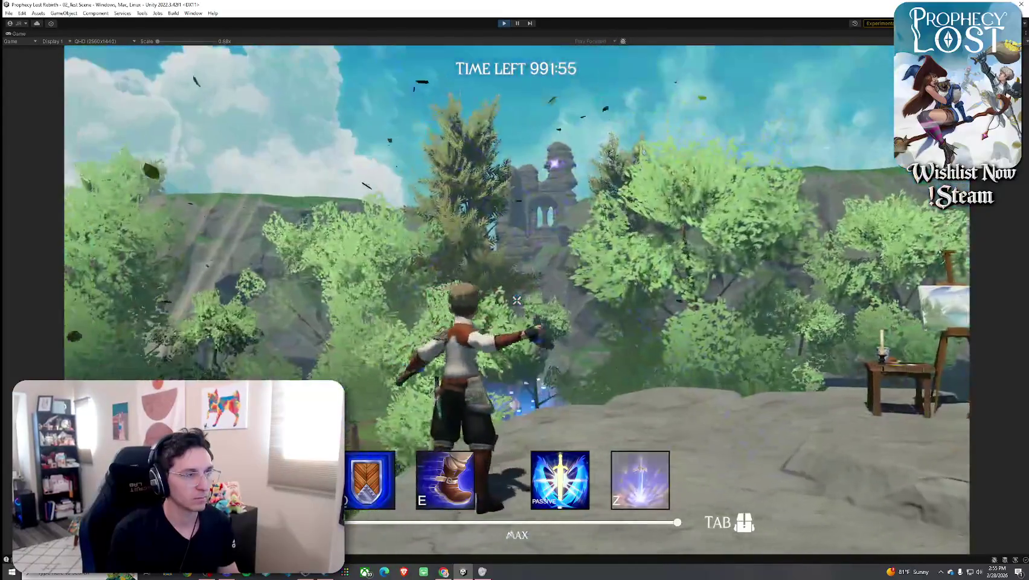
pyautogui.click(516, 300)
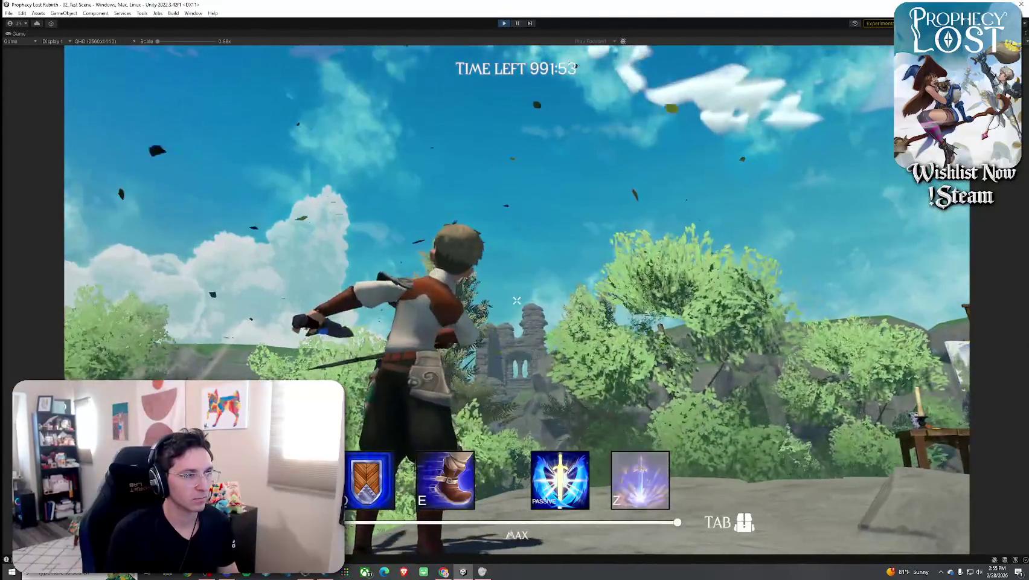
pyautogui.press('w')
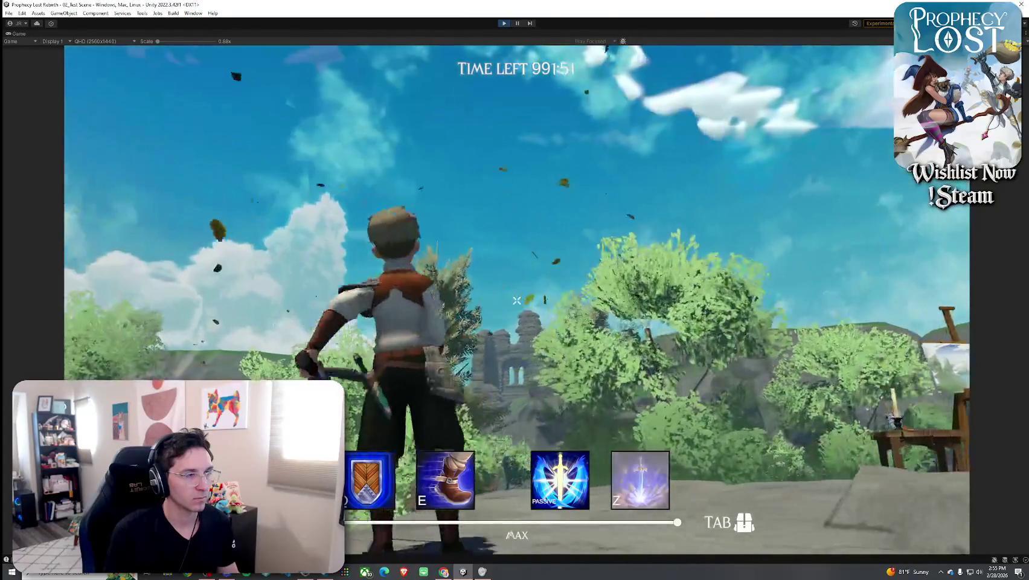
pyautogui.press('z')
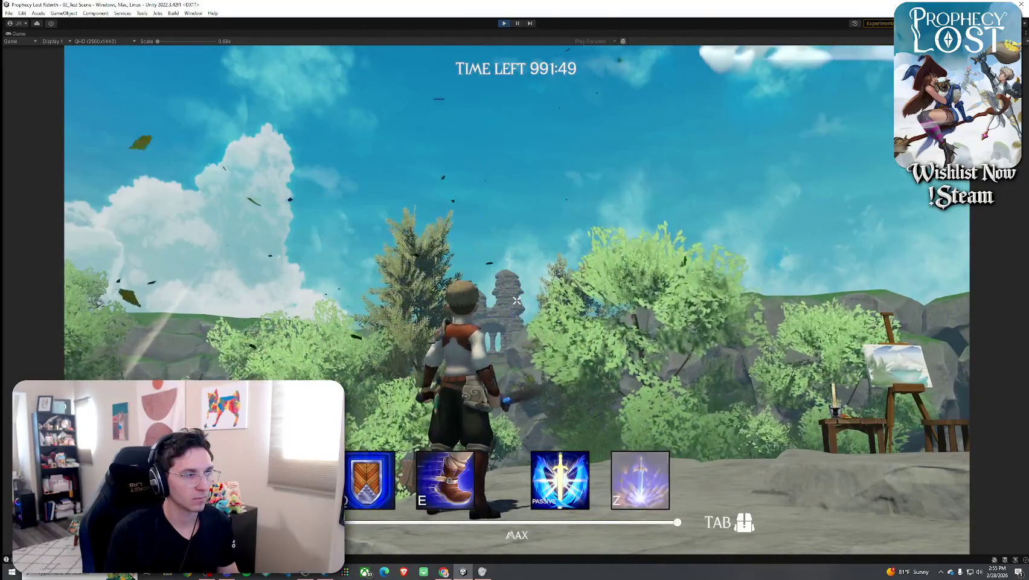
pyautogui.click(516, 300)
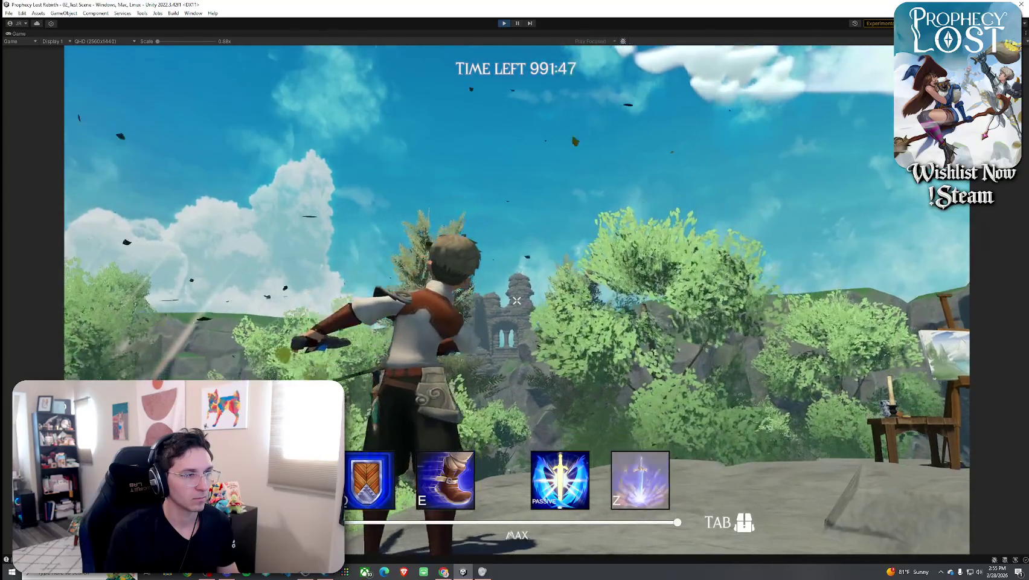
pyautogui.press('w')
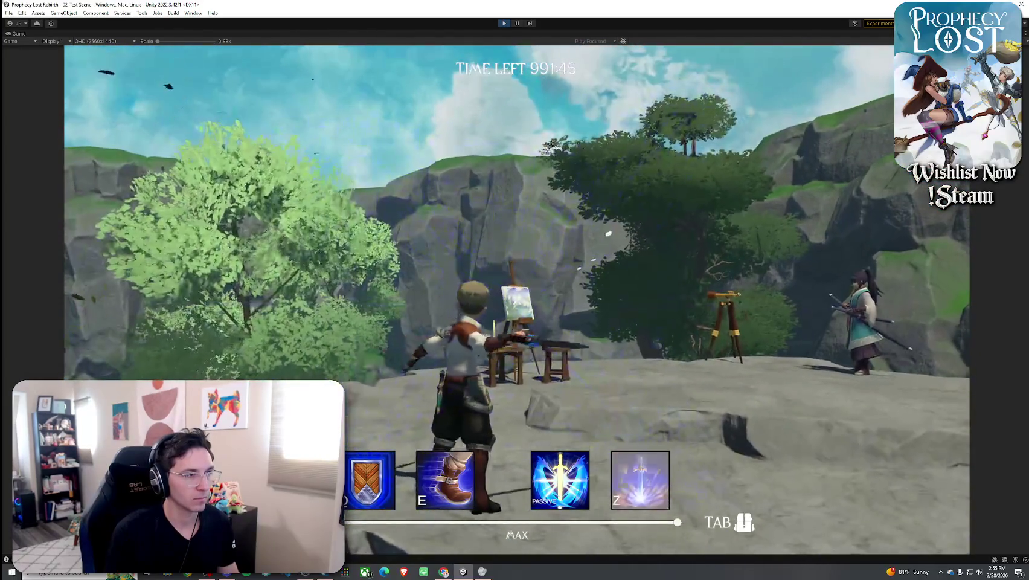
pyautogui.click(517, 300)
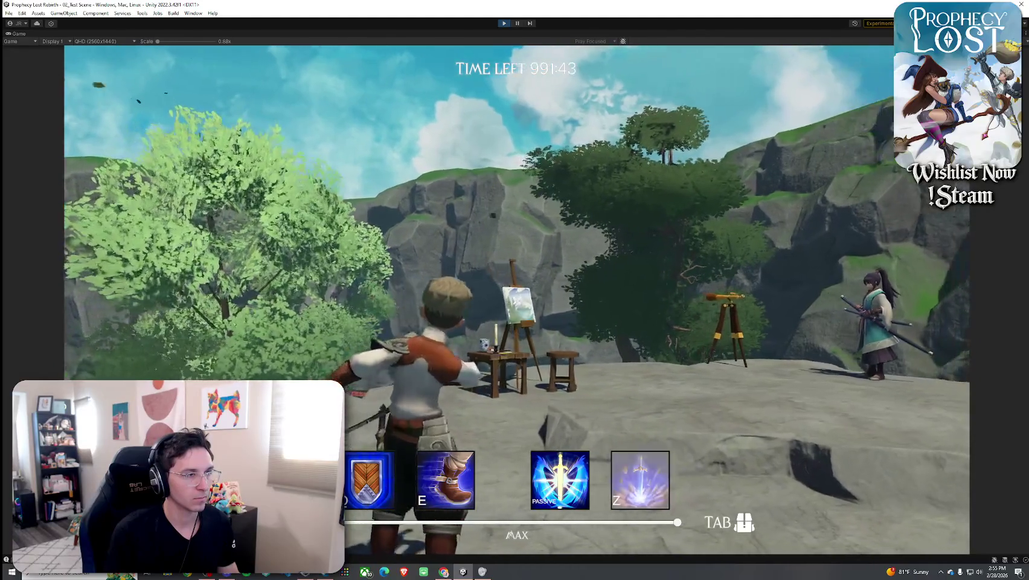
pyautogui.press('w')
pyautogui.press('w')
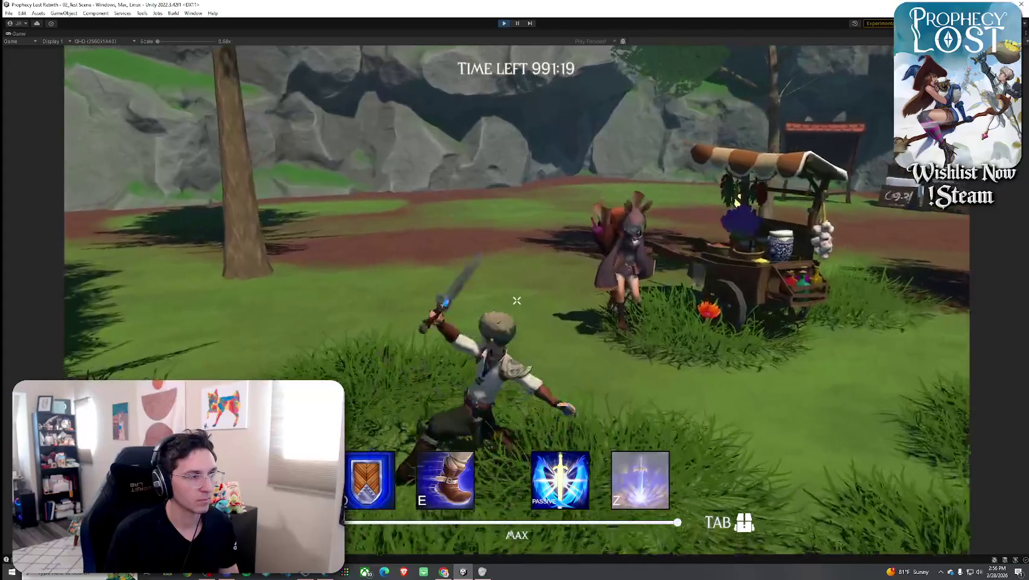
# Toggle the inventory and run toward the glowing golden item.
pyautogui.press('Tab')
pyautogui.press('Tab')
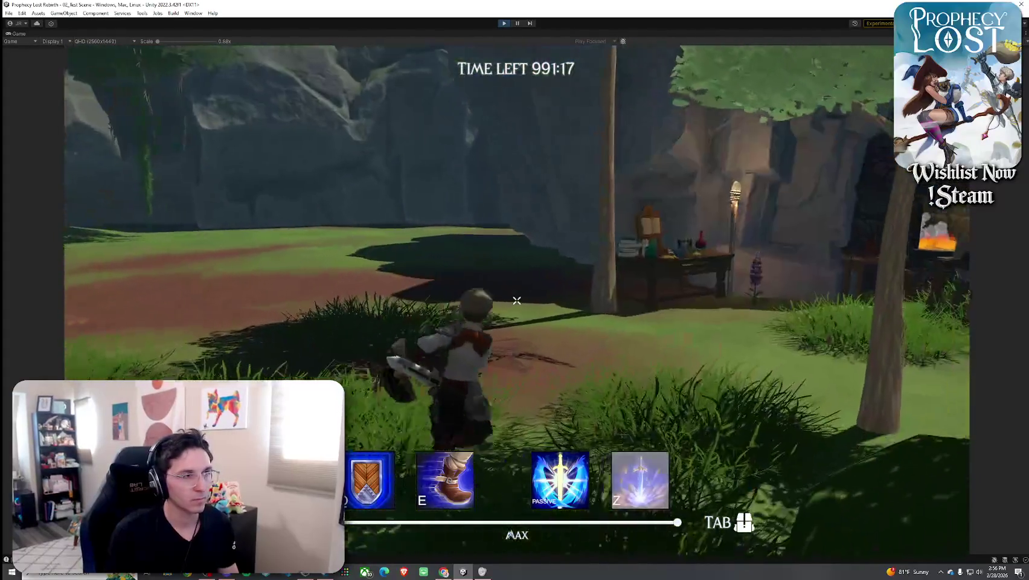
pyautogui.press('Tab')
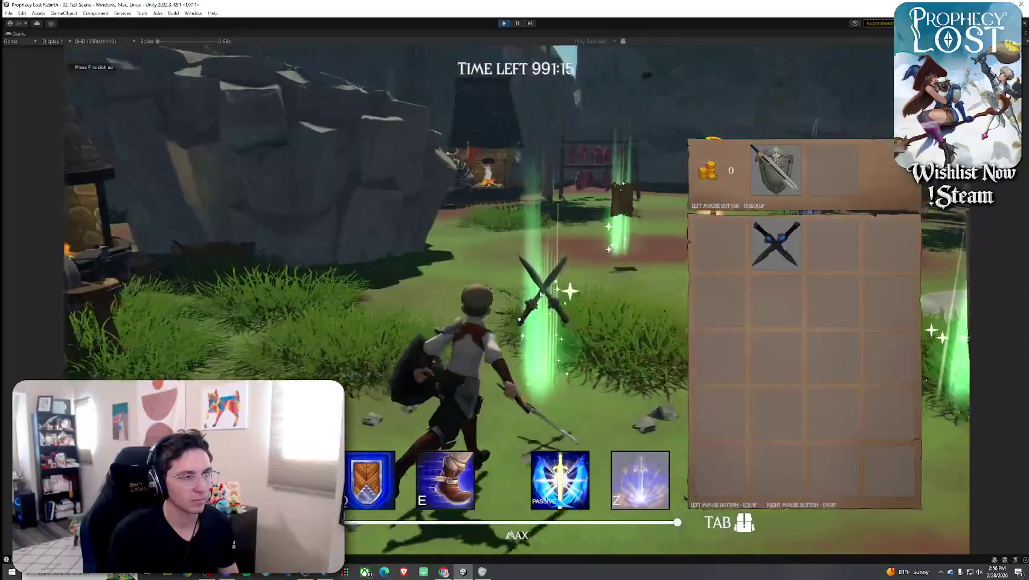
pyautogui.press('Tab')
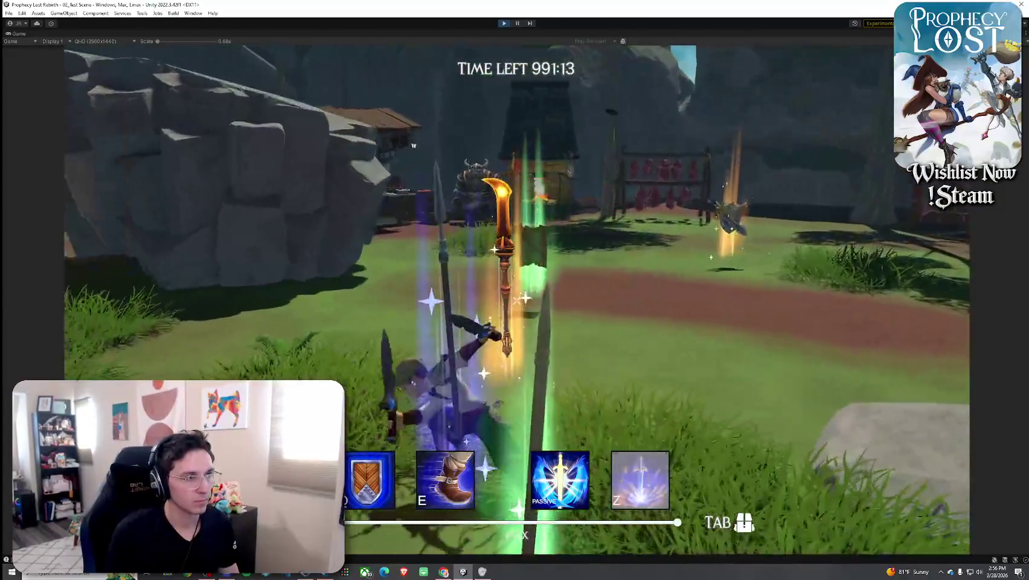
pyautogui.press('w')
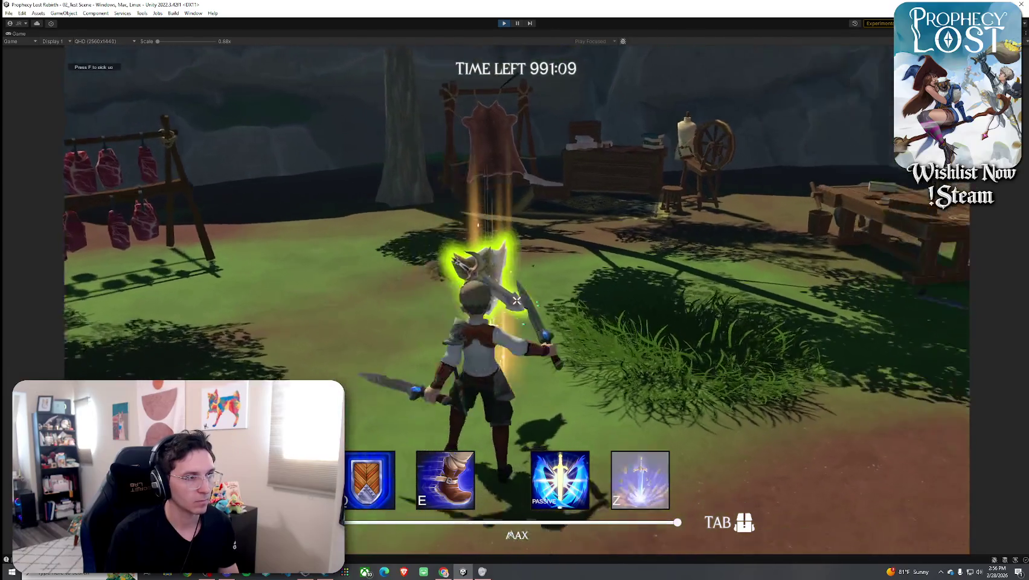
# Right-click the daggers to drop them from the inventory, then reopen it.
pyautogui.press('Tab')
pyautogui.rightClick(786, 240)
pyautogui.press('Tab')
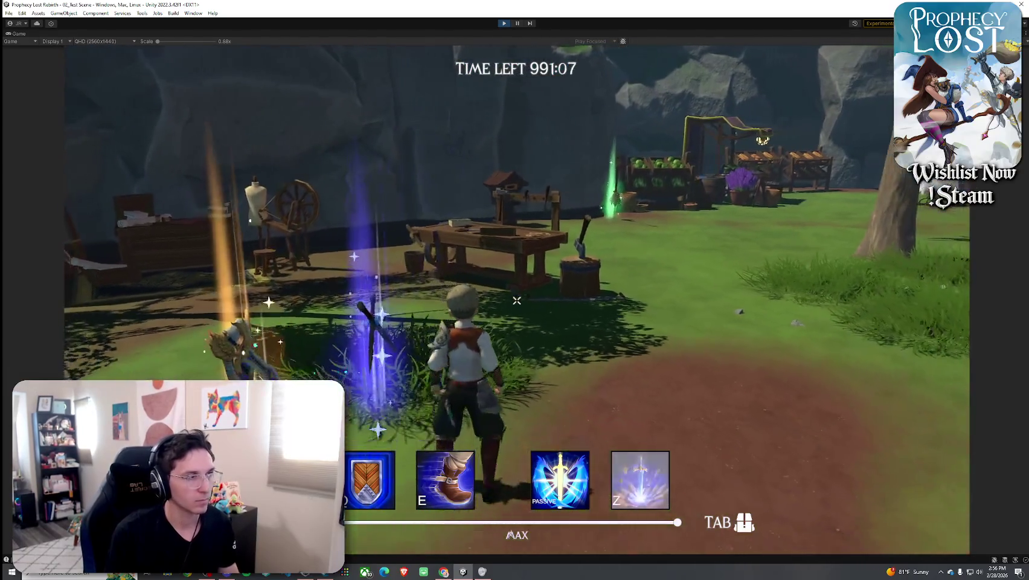
pyautogui.press('Tab')
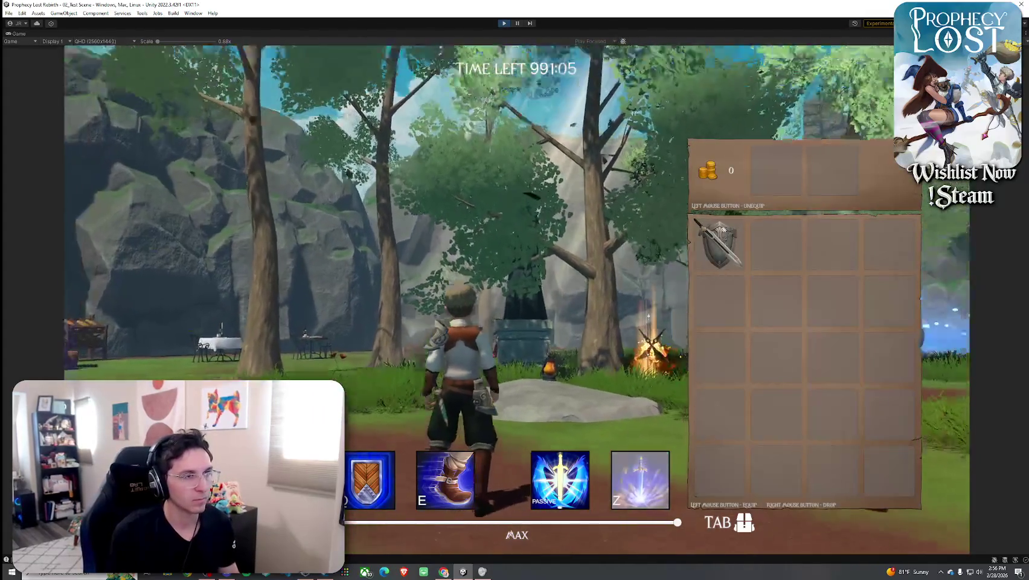
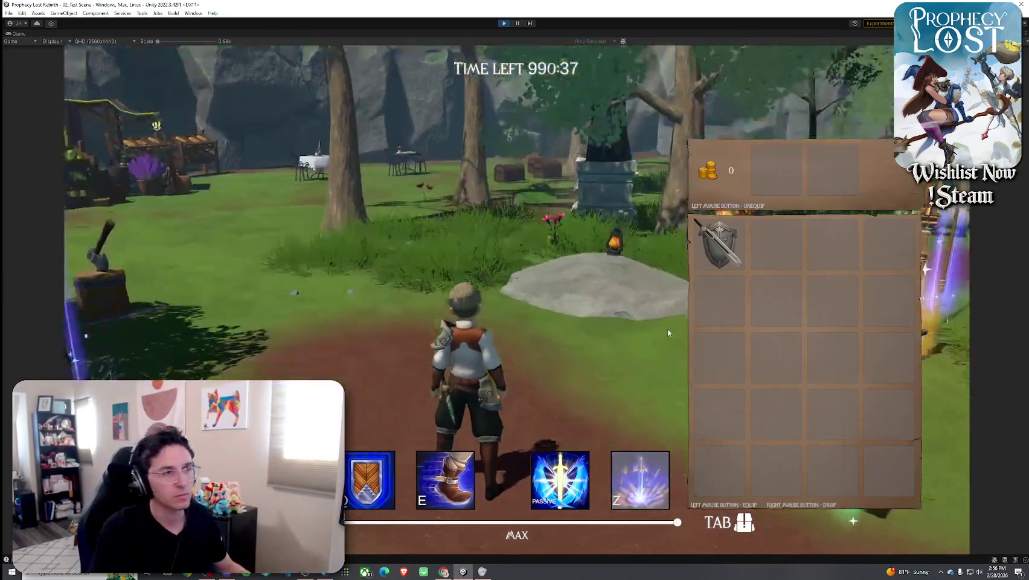
# Drop the sword-and-shield item, pick up and equip the glowing sword, and swing it through a combo.
pyautogui.rightClick(723, 251)
pyautogui.press('Tab')
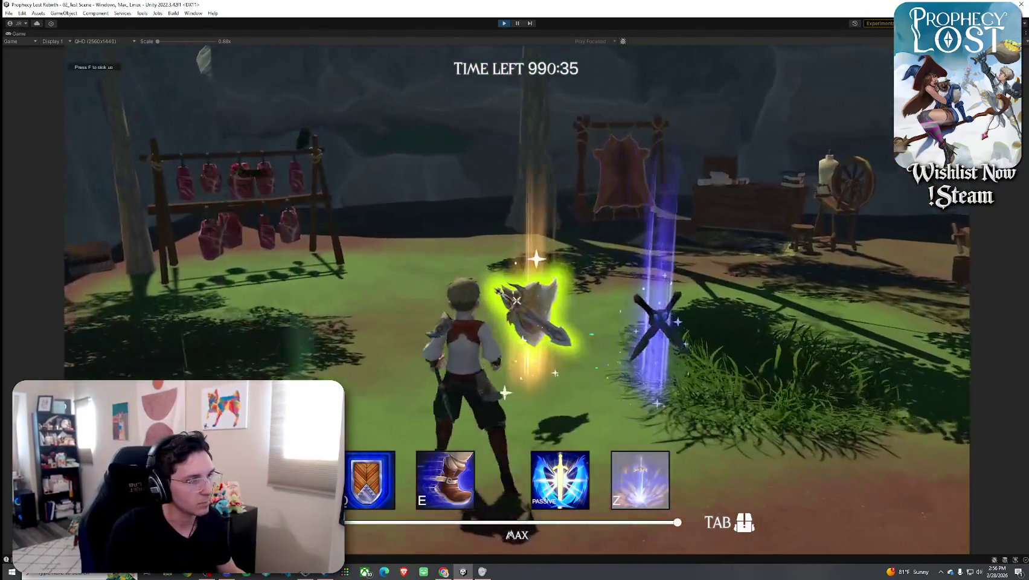
pyautogui.press('f')
pyautogui.press('Tab')
pyautogui.press('Tab')
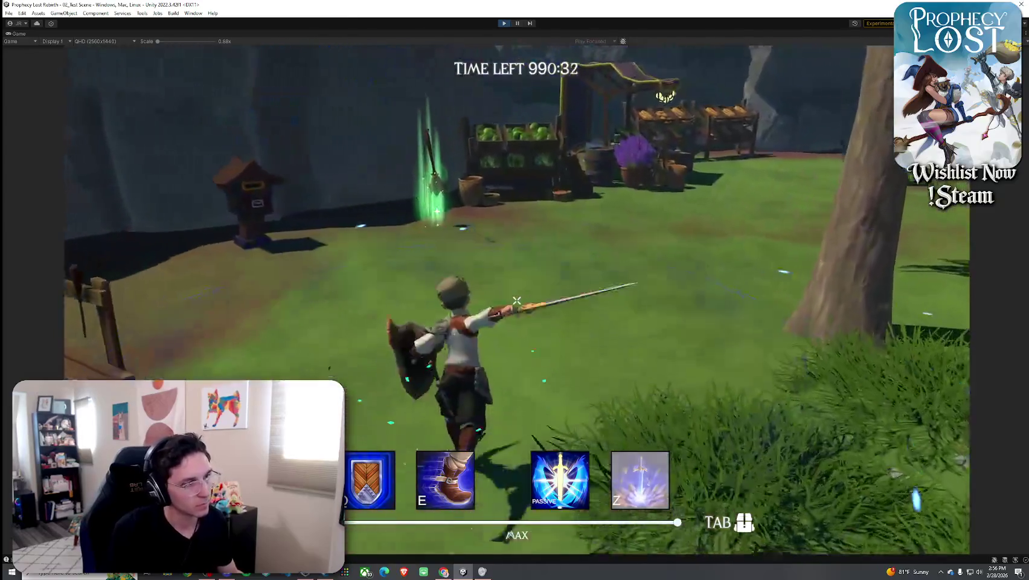
pyautogui.click(517, 300)
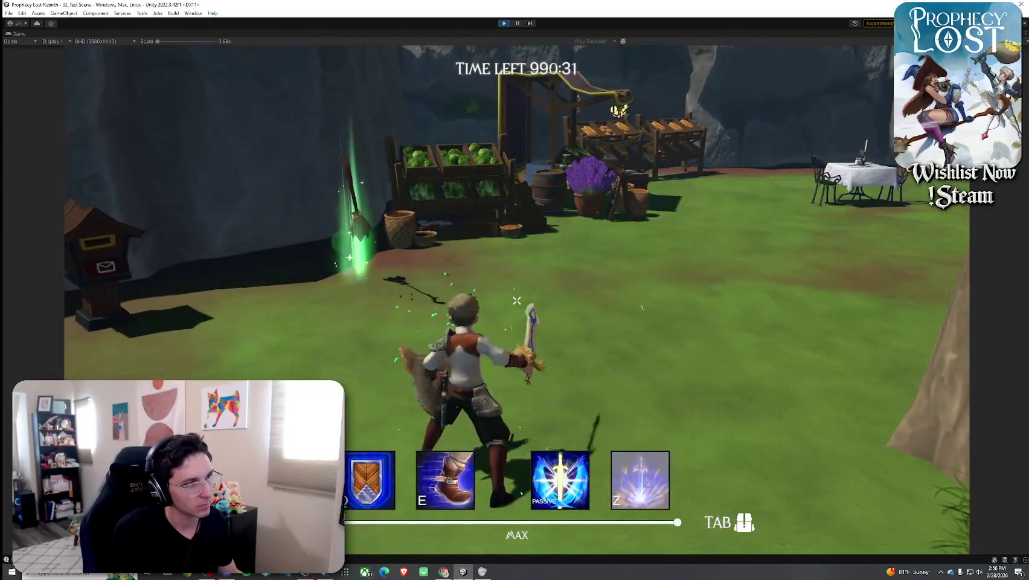
pyautogui.press('w')
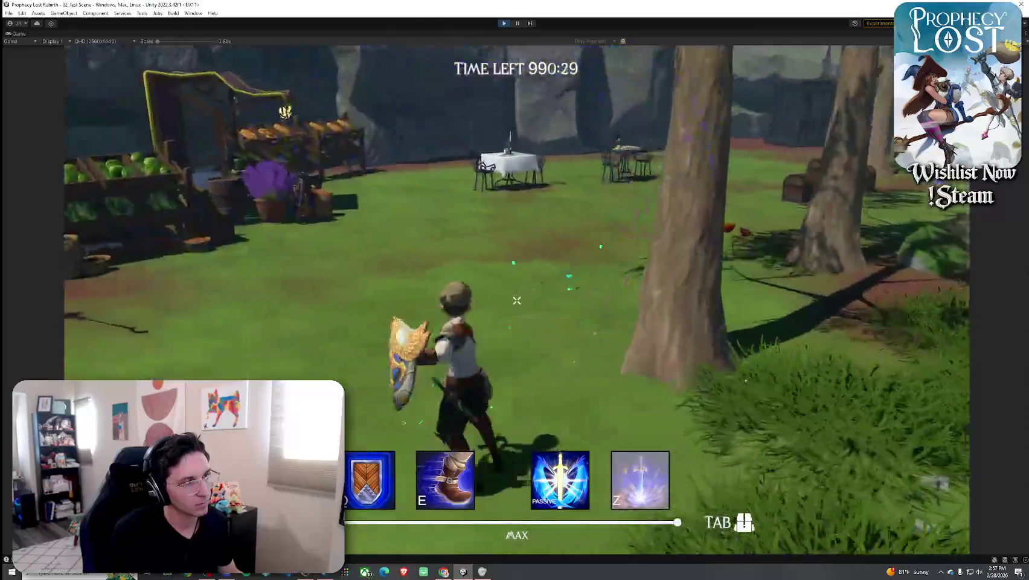
pyautogui.click(516, 300)
pyautogui.click(516, 300)
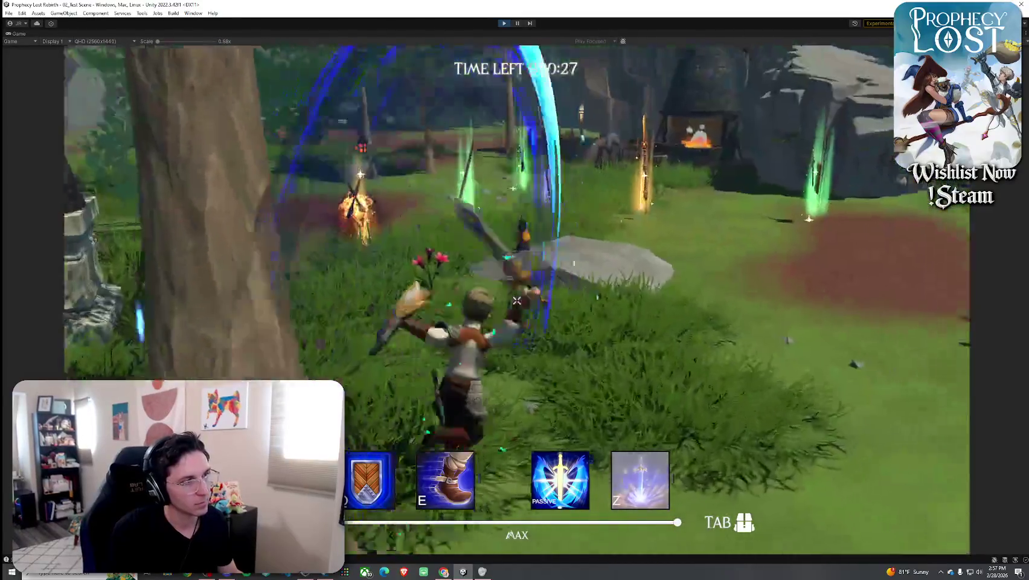
pyautogui.click(516, 300)
# Unequip and drop the current weapon, pick up the shield and swing it, then restore the editor layout.
pyautogui.press('Tab')
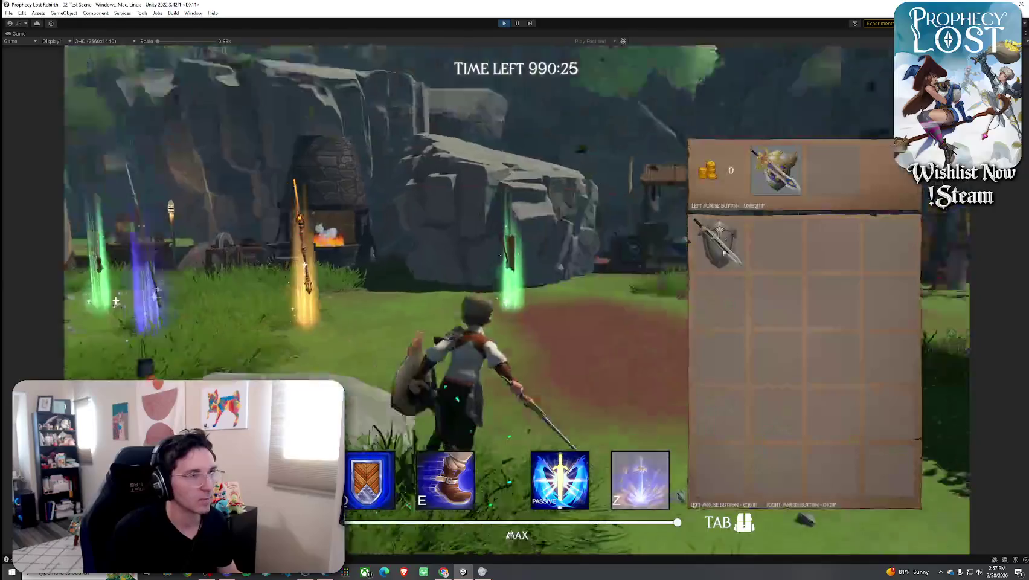
pyautogui.click(776, 170)
pyautogui.rightClick(776, 242)
pyautogui.press('Tab')
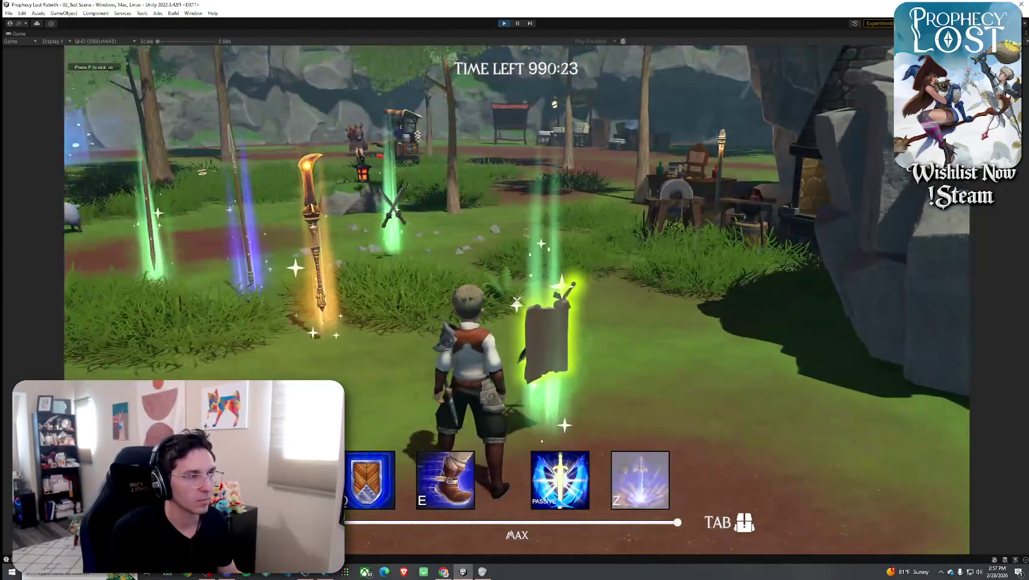
pyautogui.press('f')
pyautogui.press('Tab')
pyautogui.press('Tab')
pyautogui.press('w')
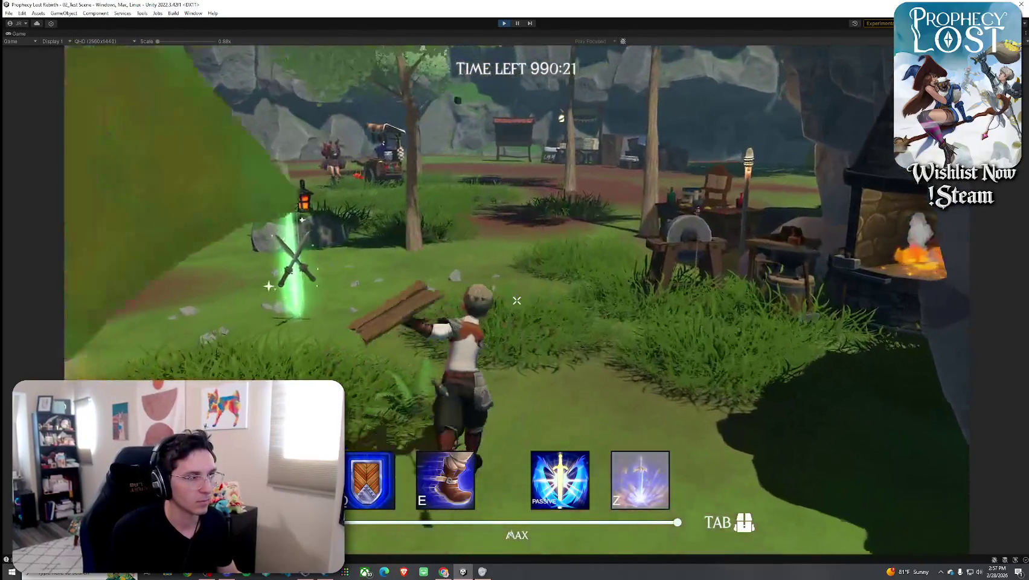
pyautogui.click(516, 300)
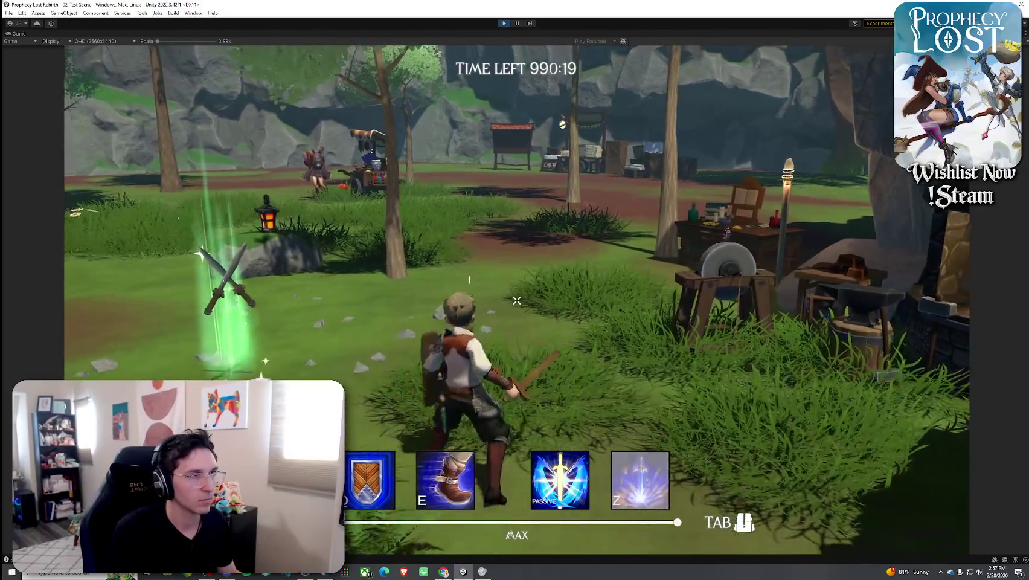
pyautogui.press('super')
pyautogui.doubleClick(20, 34)
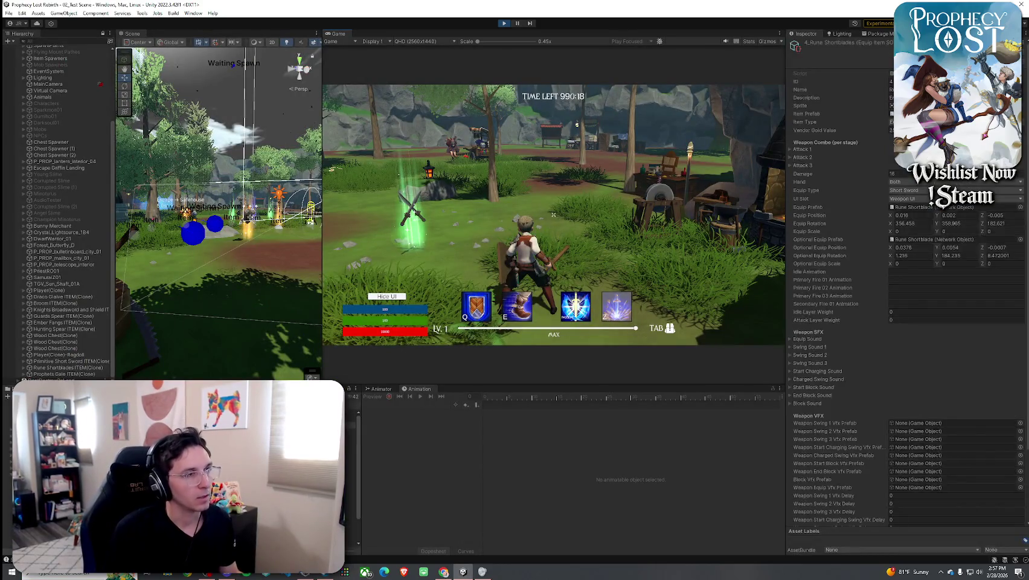
# Keep play-testing: swing, check the inventory, then run up the rock cliff and swing near the telescope.
pyautogui.click(551, 231)
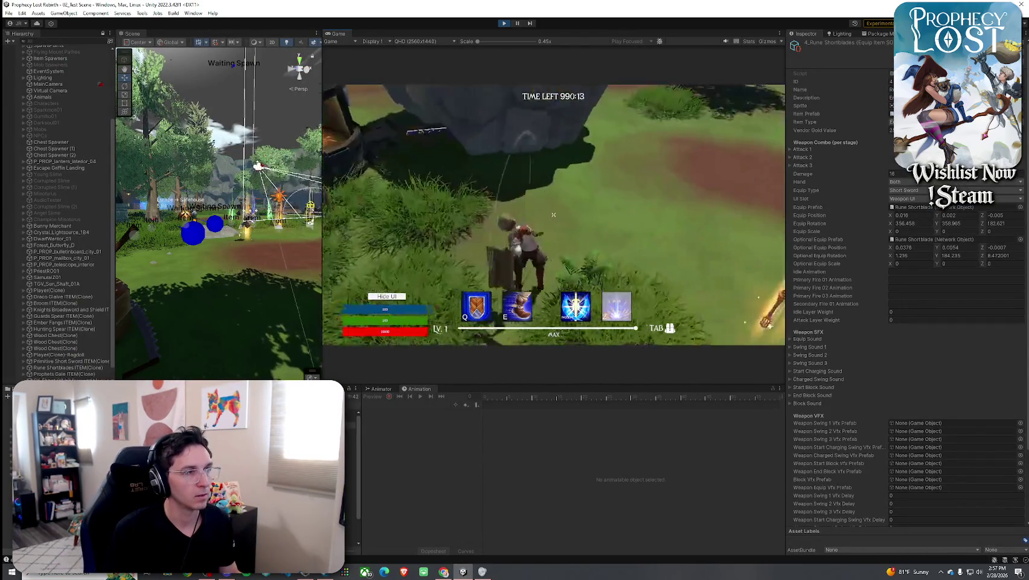
pyautogui.press('Tab')
pyautogui.press('Tab')
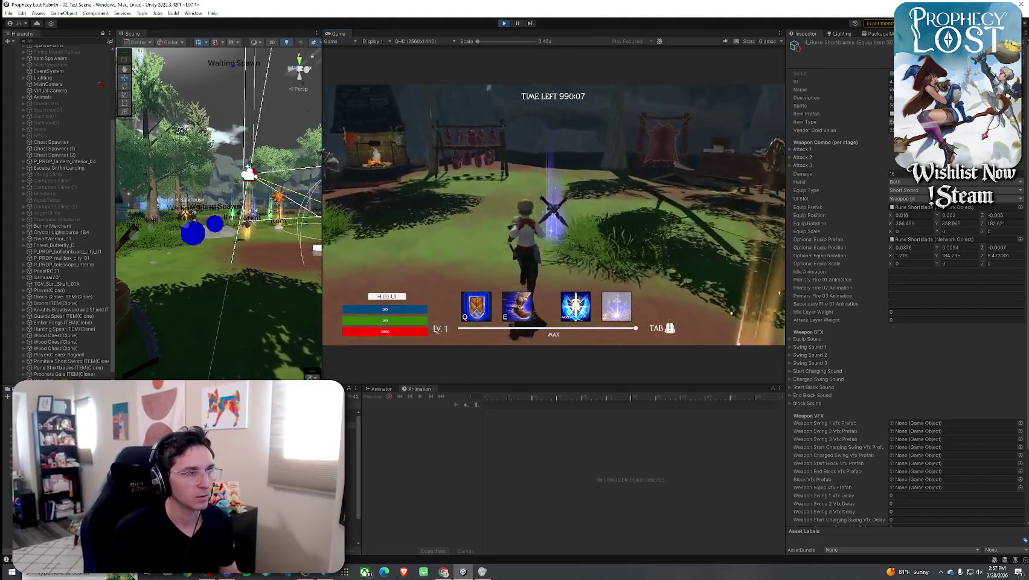
pyautogui.press('Tab')
pyautogui.press('Tab')
pyautogui.press('w')
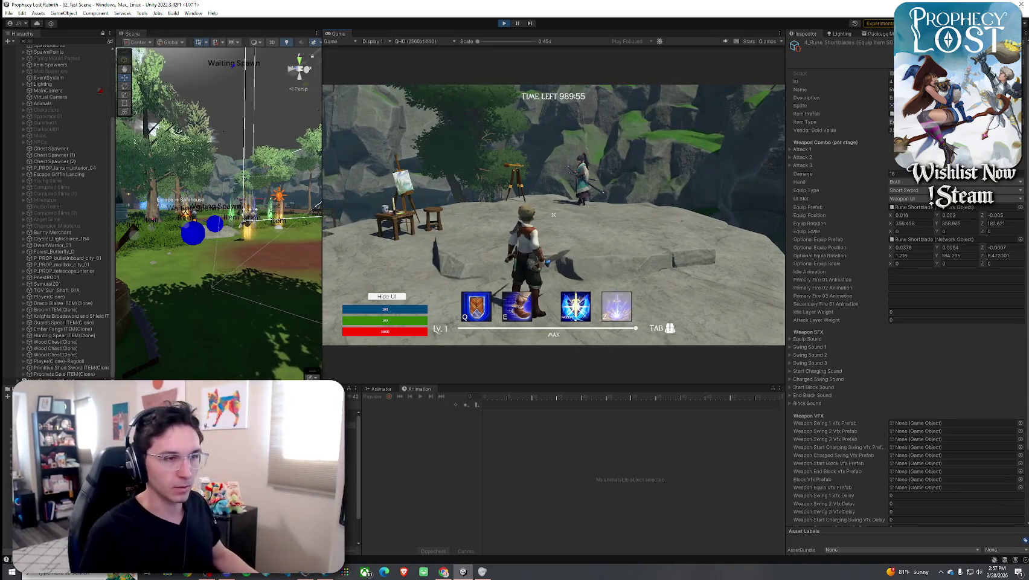
pyautogui.click(553, 214)
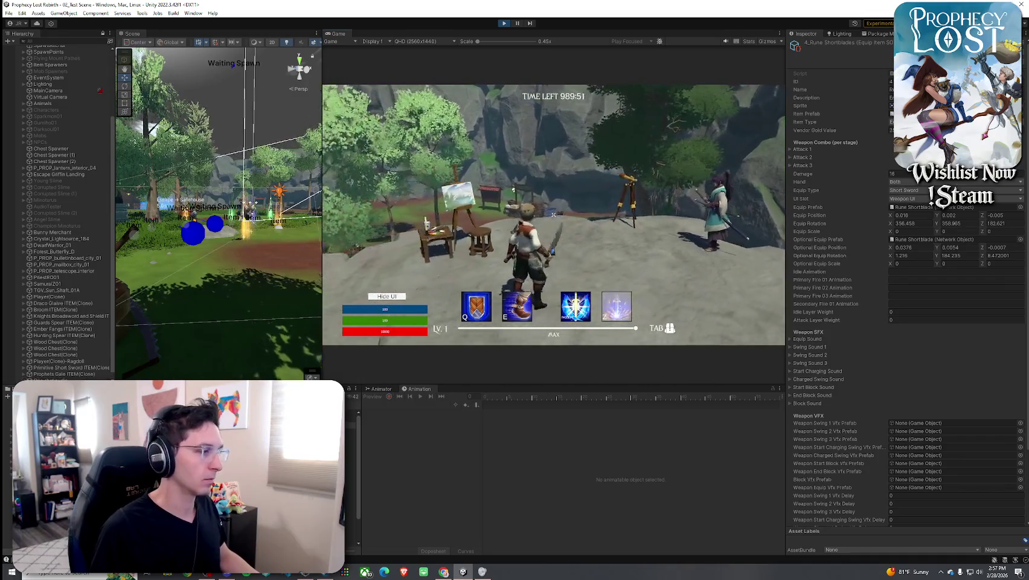
# Select the Primitive Short Swords item to view its Sword Slash 21–23 VFX, then open the Sword Slash 1 prefab.
pyautogui.press('super')
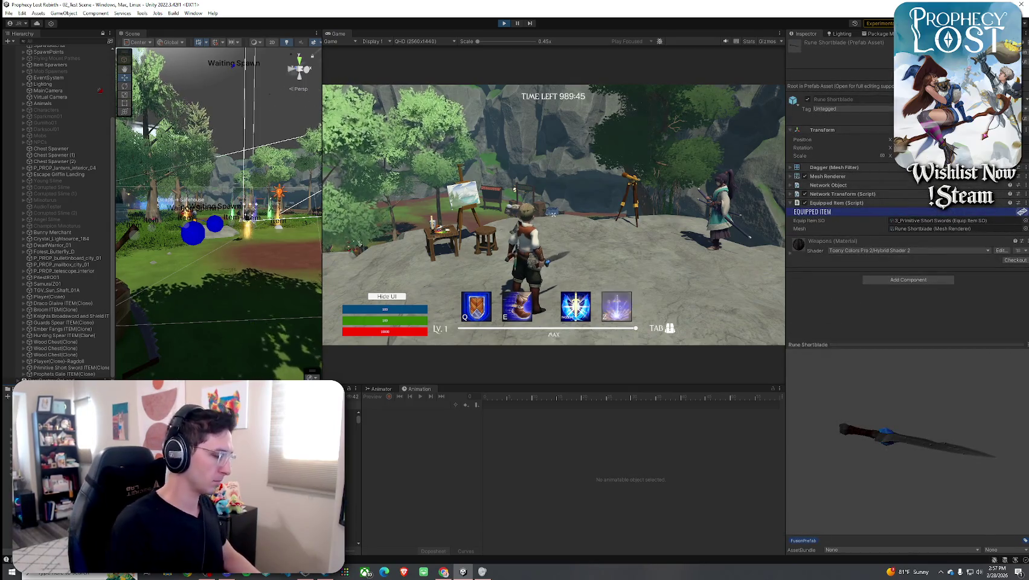
pyautogui.click(353, 418)
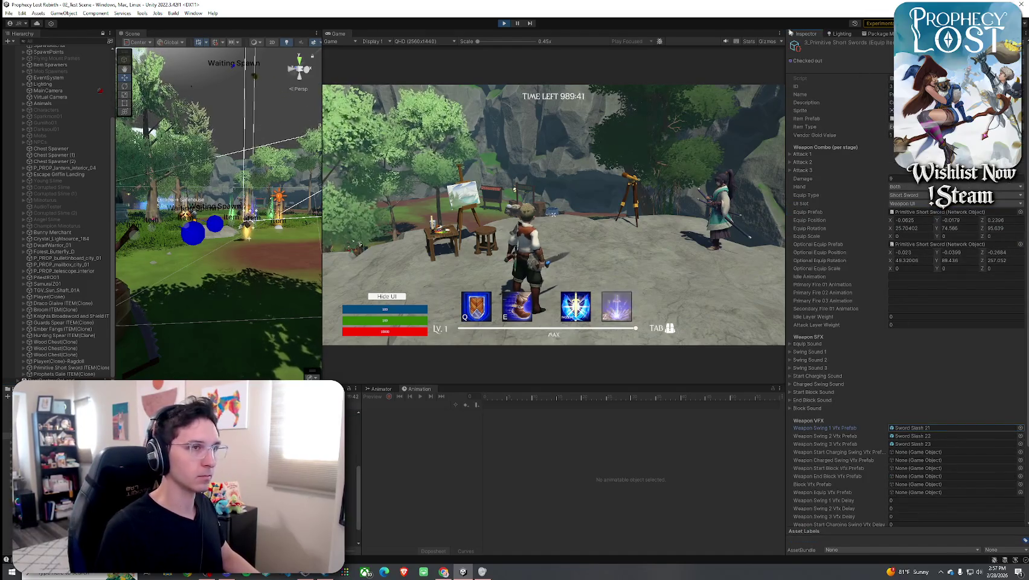
pyautogui.doubleClick(911, 428)
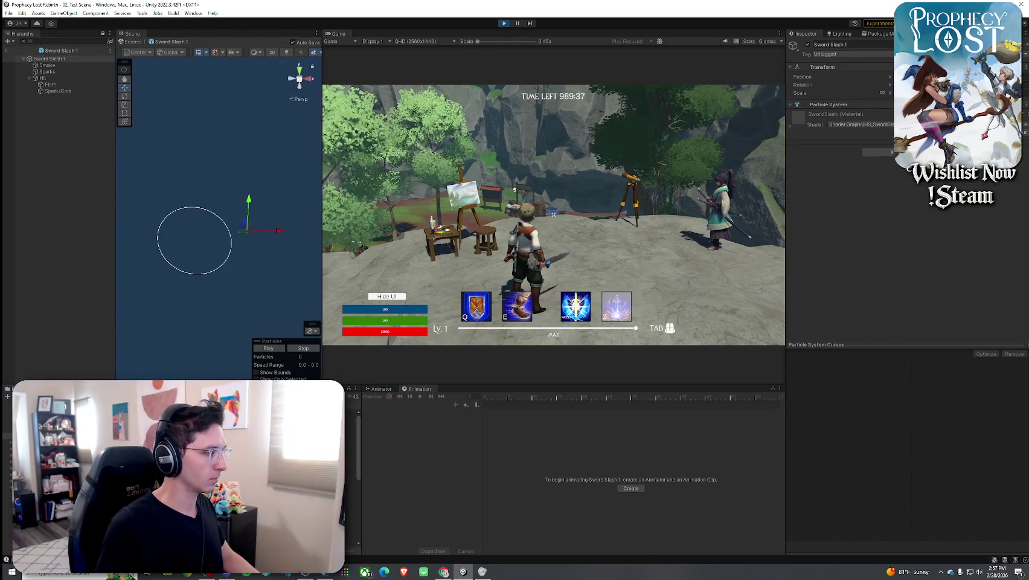
# Open Sword Slash 2, 3, 4 and 5 in turn and play the Sword Slash 5 particle preview.
pyautogui.doubleClick(350, 481)
pyautogui.doubleClick(350, 488)
pyautogui.doubleClick(350, 481)
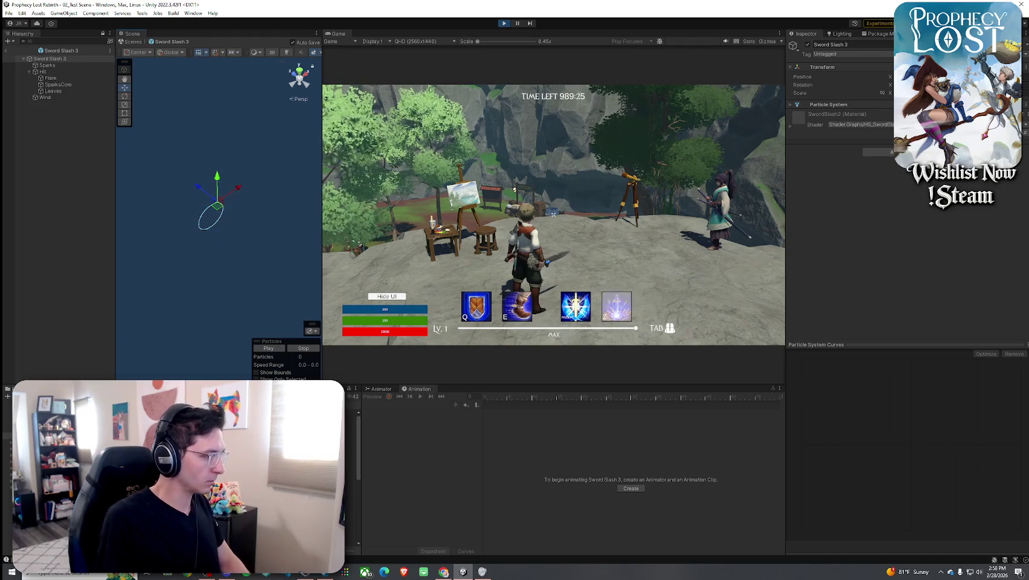
pyautogui.click(290, 481)
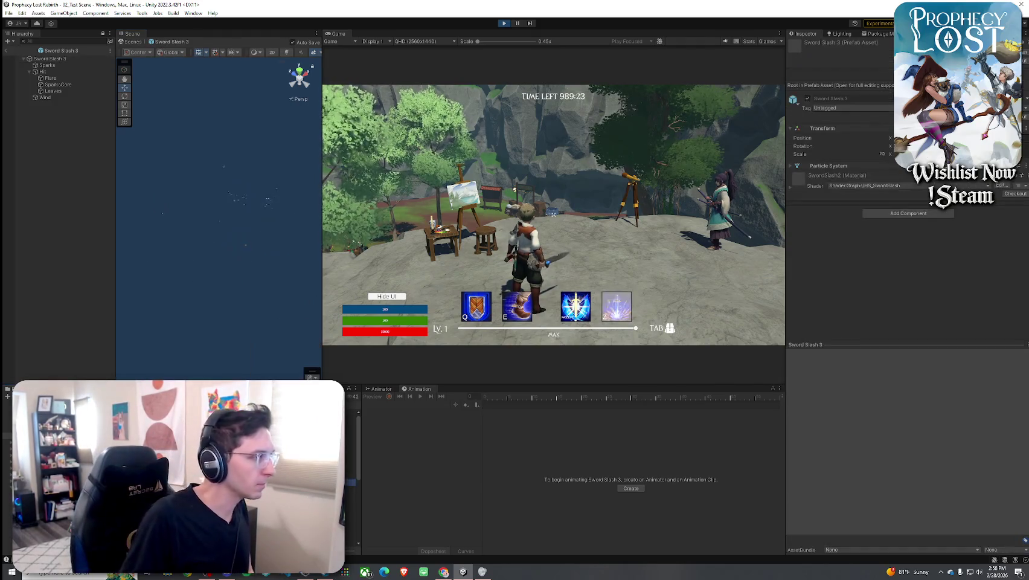
pyautogui.doubleClick(289, 482)
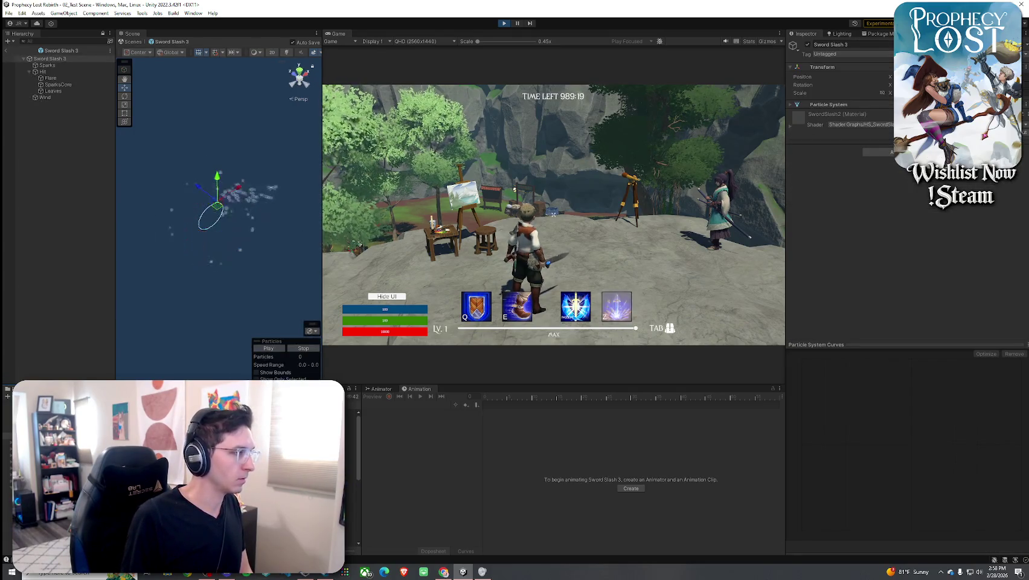
pyautogui.doubleClick(289, 488)
pyautogui.click(290, 495)
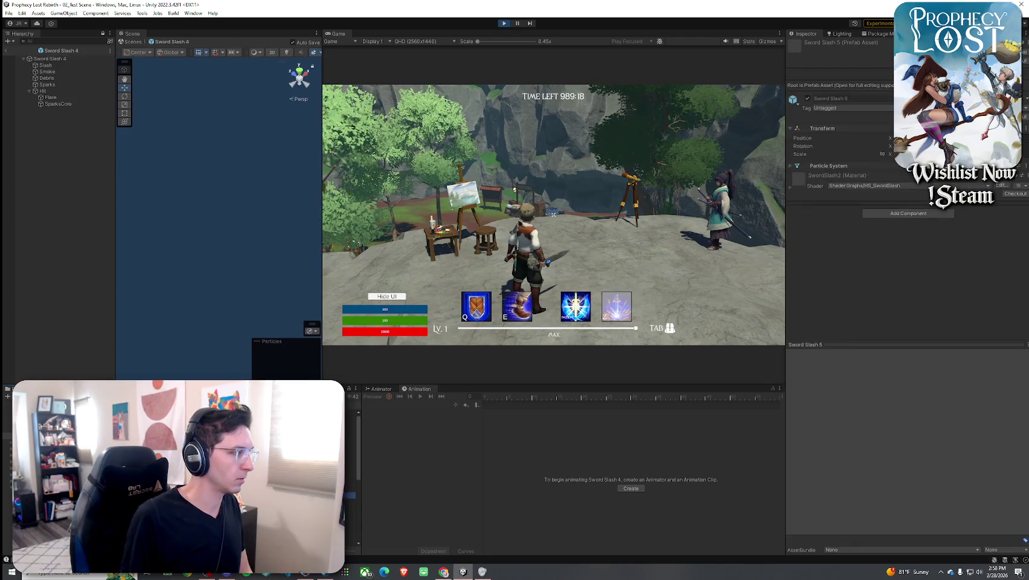
pyautogui.doubleClick(290, 495)
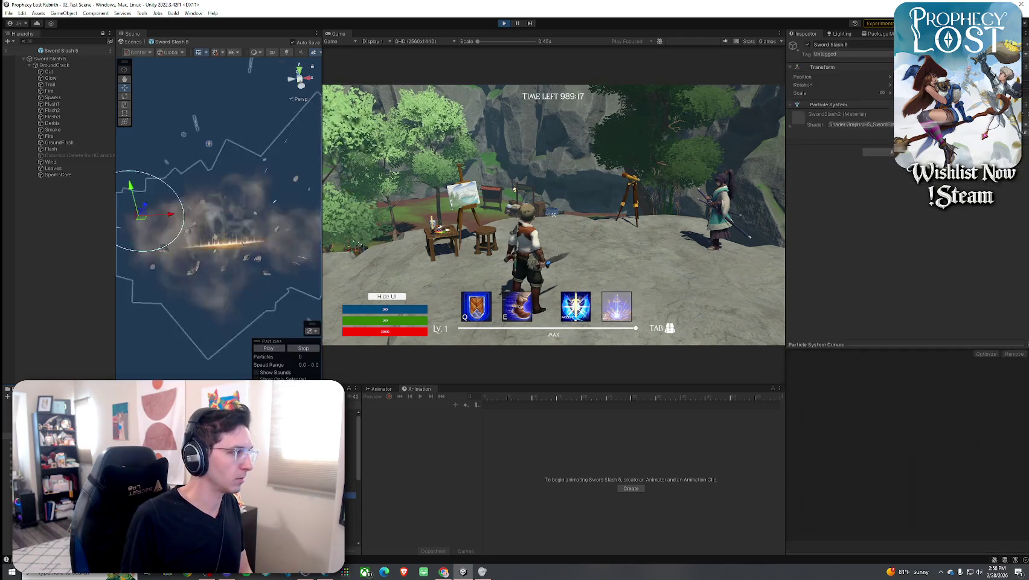
pyautogui.click(270, 348)
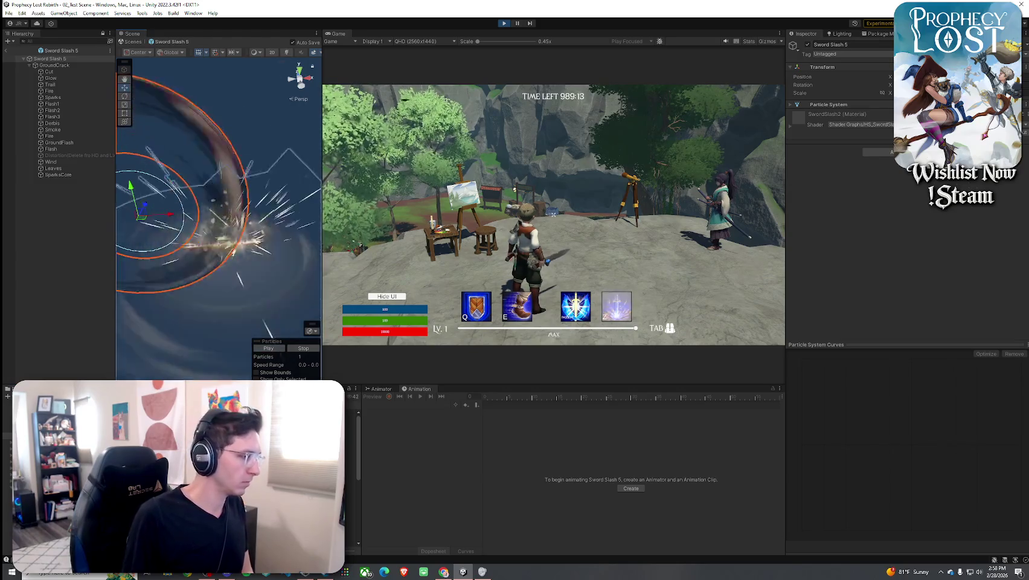
# Open Sword Slash 7, inspect its Distortion child, orbit and preview it, then open Sword Slash 8.
pyautogui.click(272, 347)
pyautogui.click(289, 508)
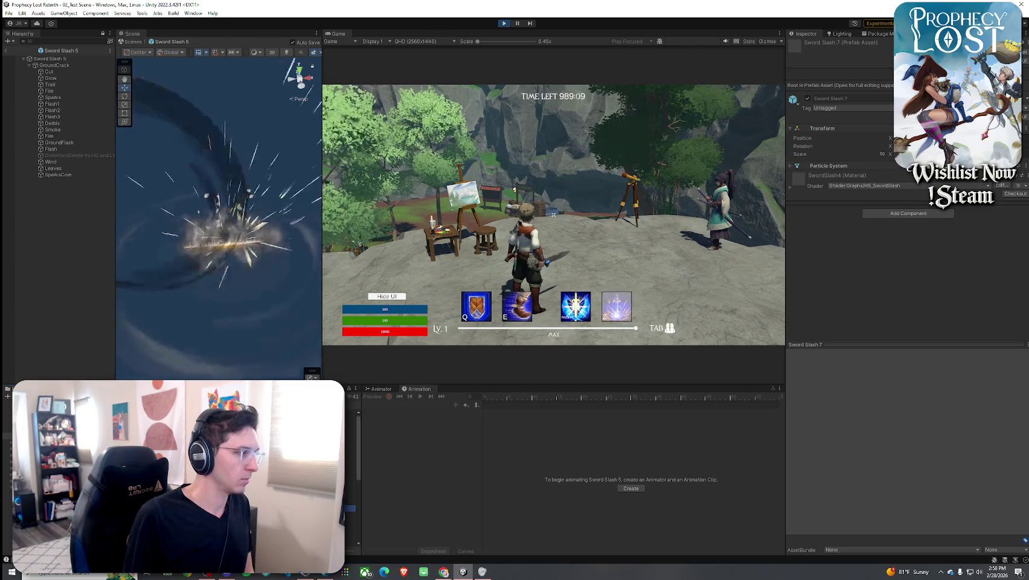
pyautogui.doubleClick(290, 495)
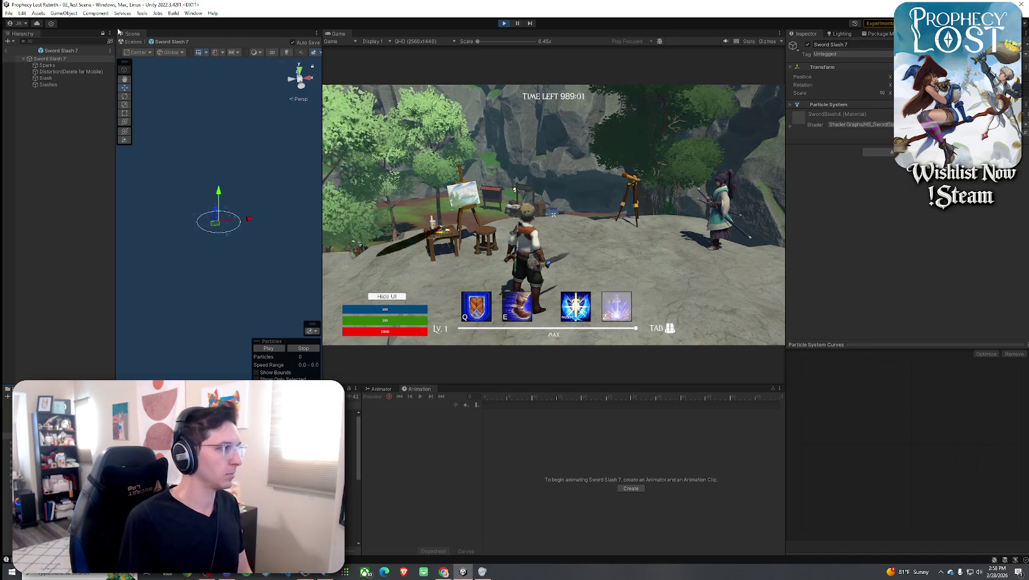
pyautogui.click(76, 71)
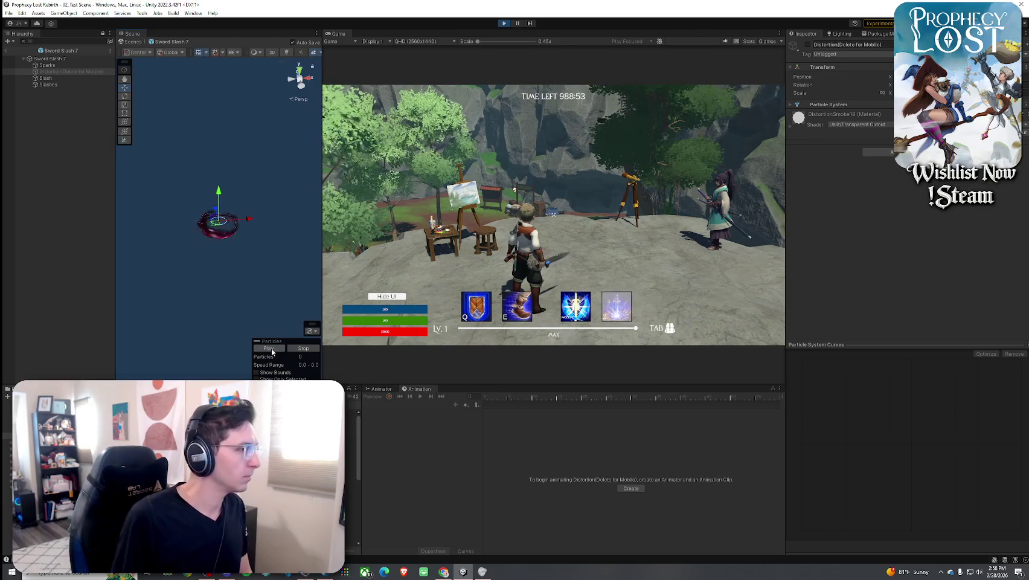
pyautogui.click(54, 58)
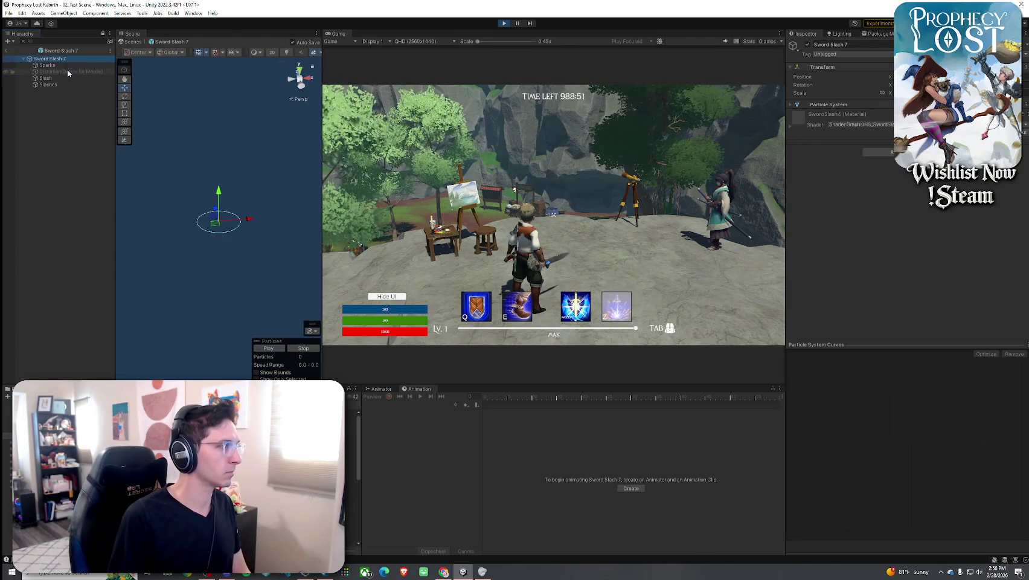
pyautogui.moveTo(277, 303); pyautogui.dragTo(240, 307)
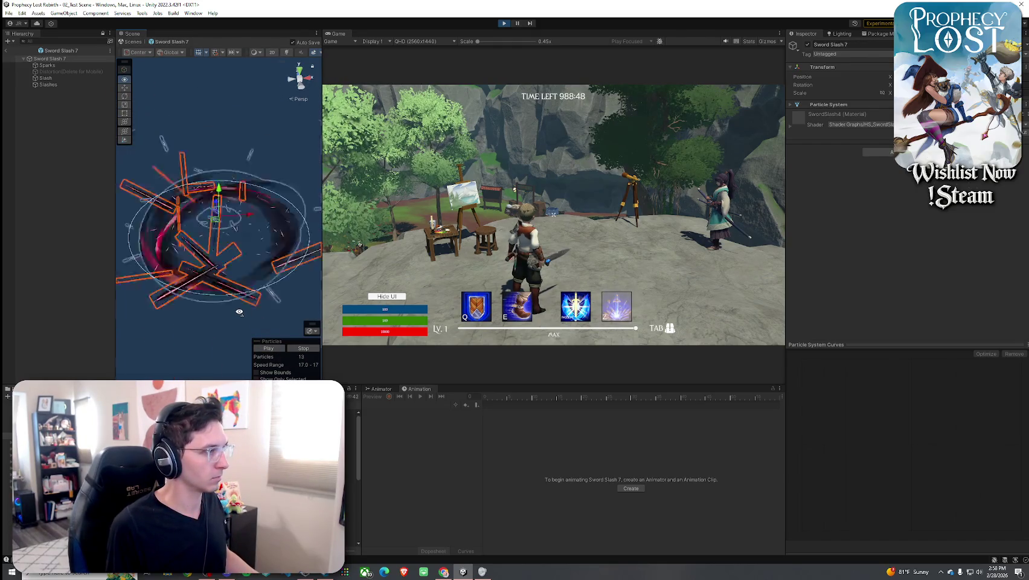
pyautogui.click(267, 349)
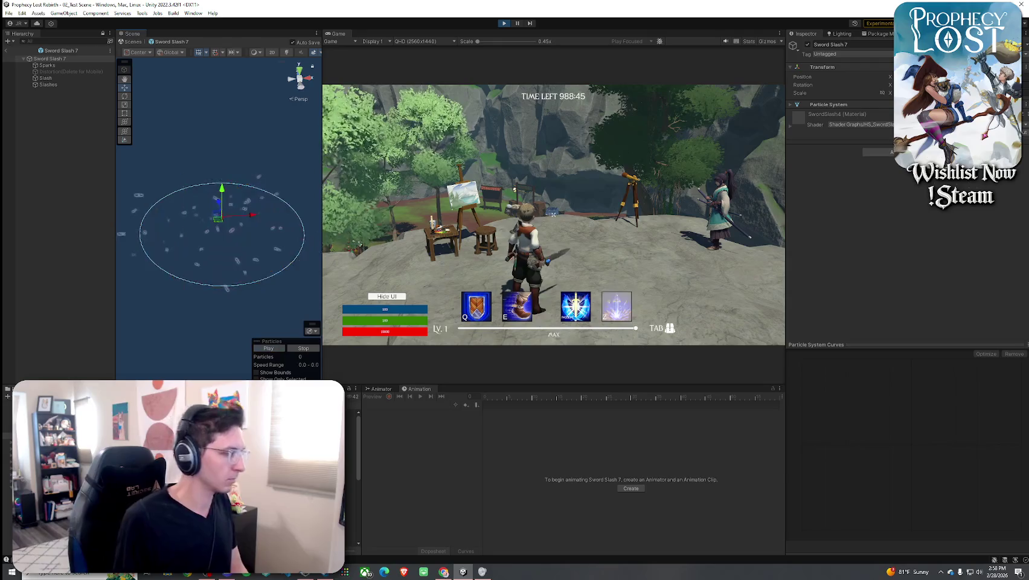
pyautogui.click(350, 514)
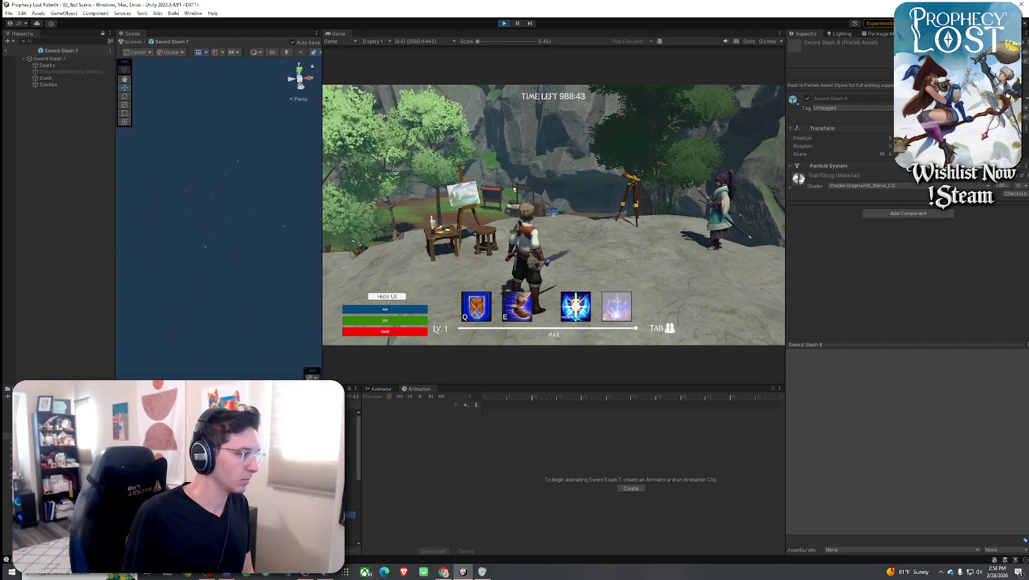
pyautogui.doubleClick(351, 514)
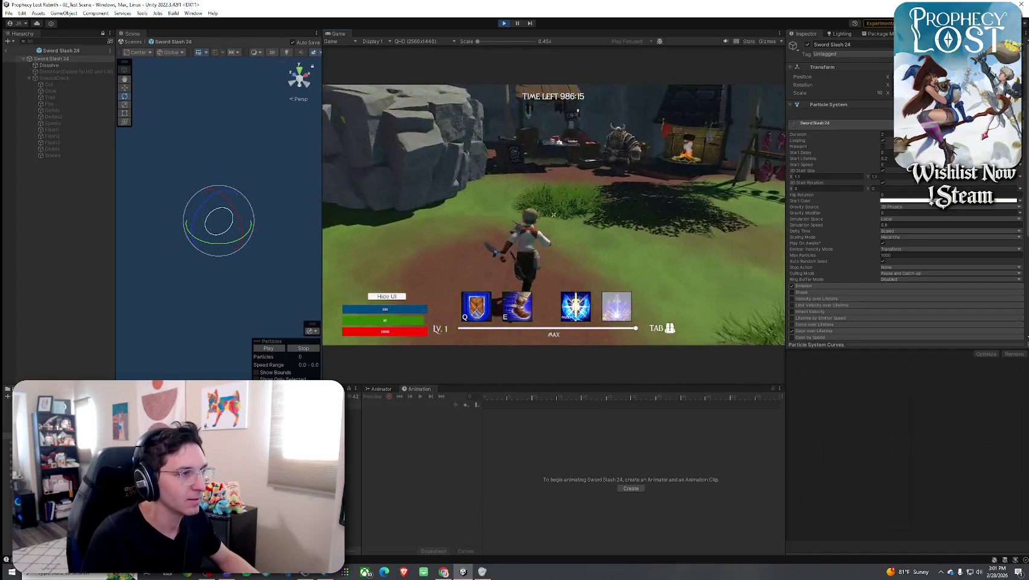
# Swing twice in the running game and move the character up onto the plateau.
pyautogui.click(553, 214)
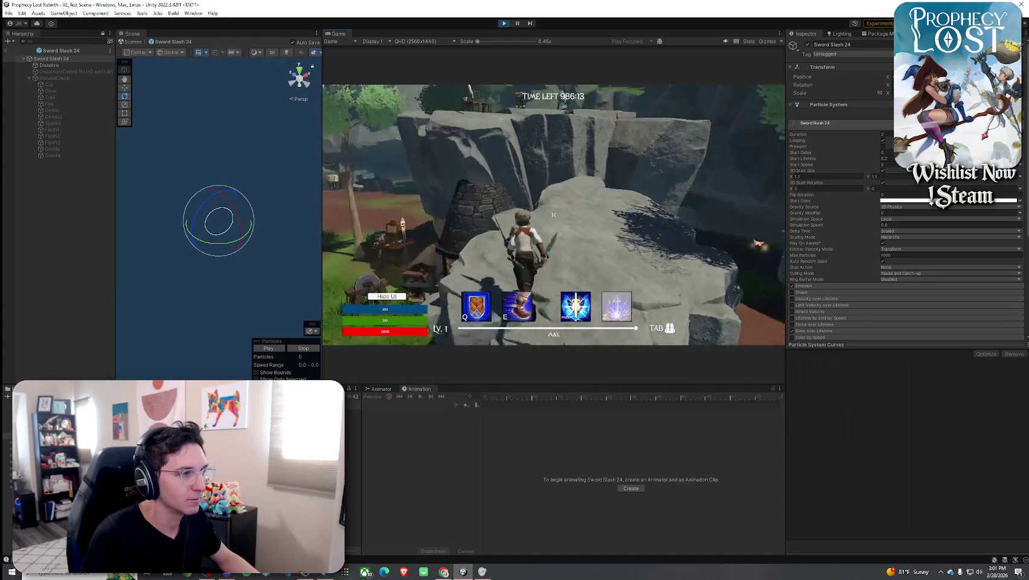
pyautogui.click(553, 214)
pyautogui.press('w')
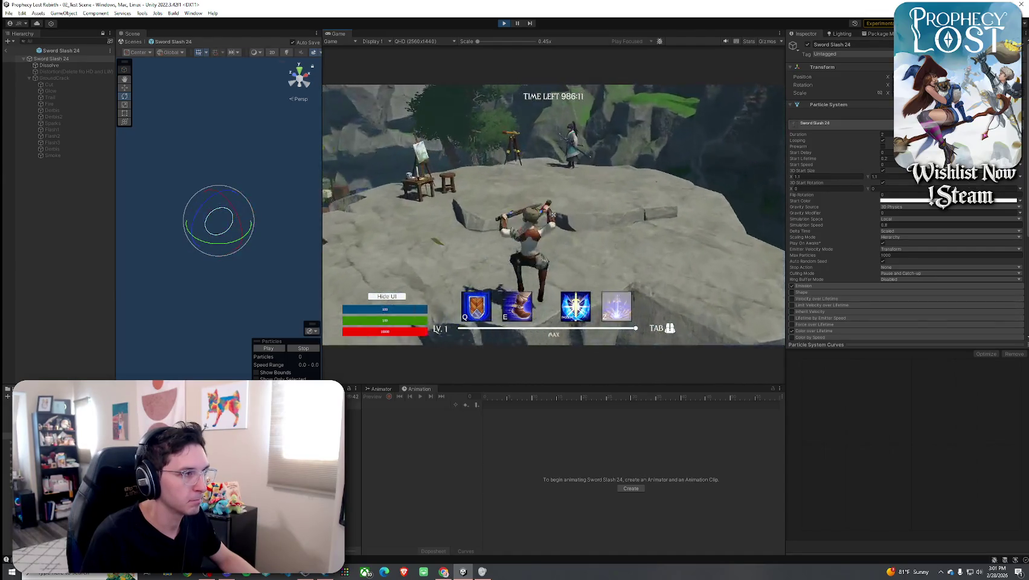
pyautogui.press('super')
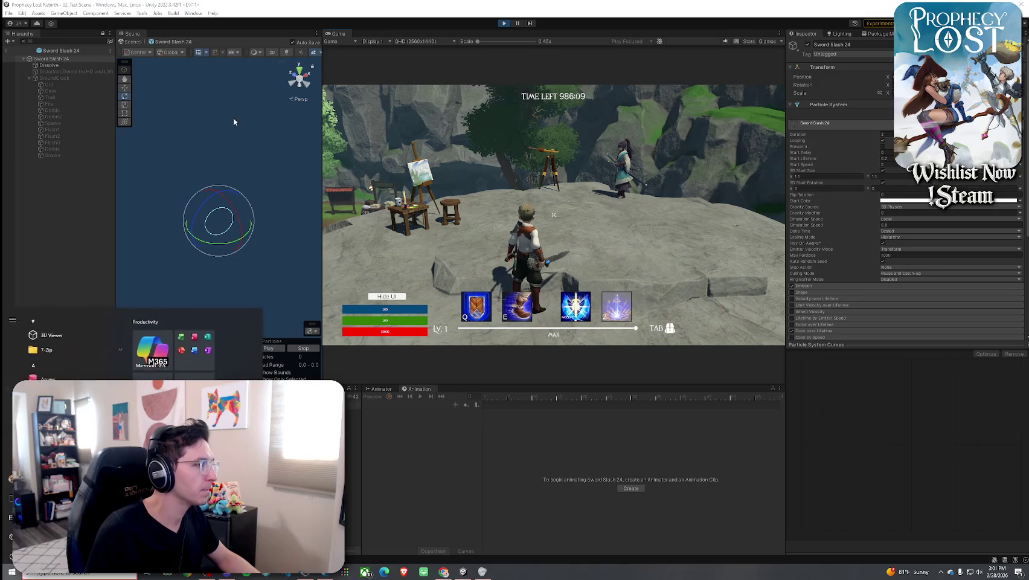
# Exit Sword Slash 24 prefab mode and open Sword Slash 25 for prefab editing.
pyautogui.click(5, 52)
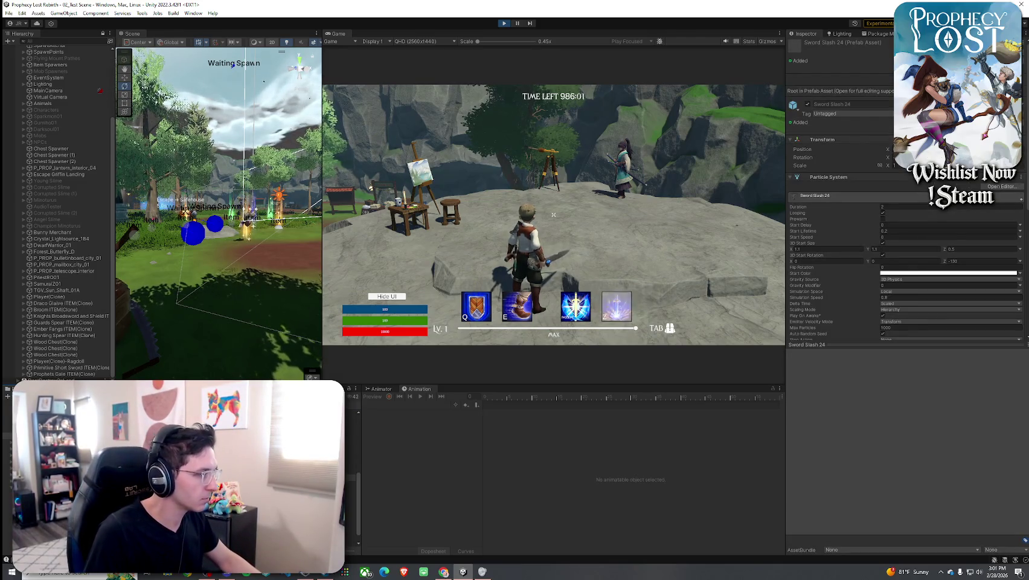
pyautogui.press('Up')
pyautogui.press('Down')
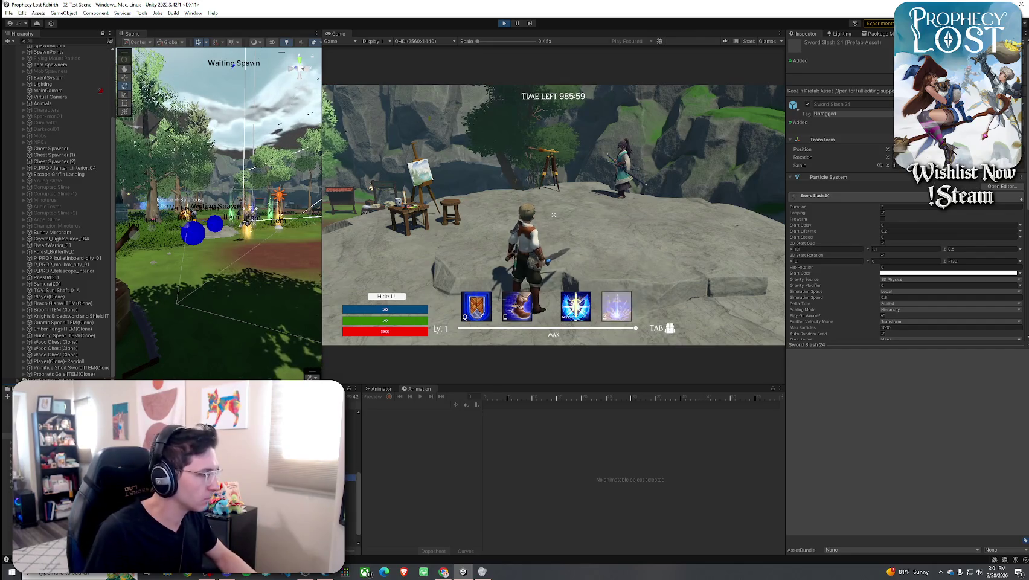
pyautogui.press('Down')
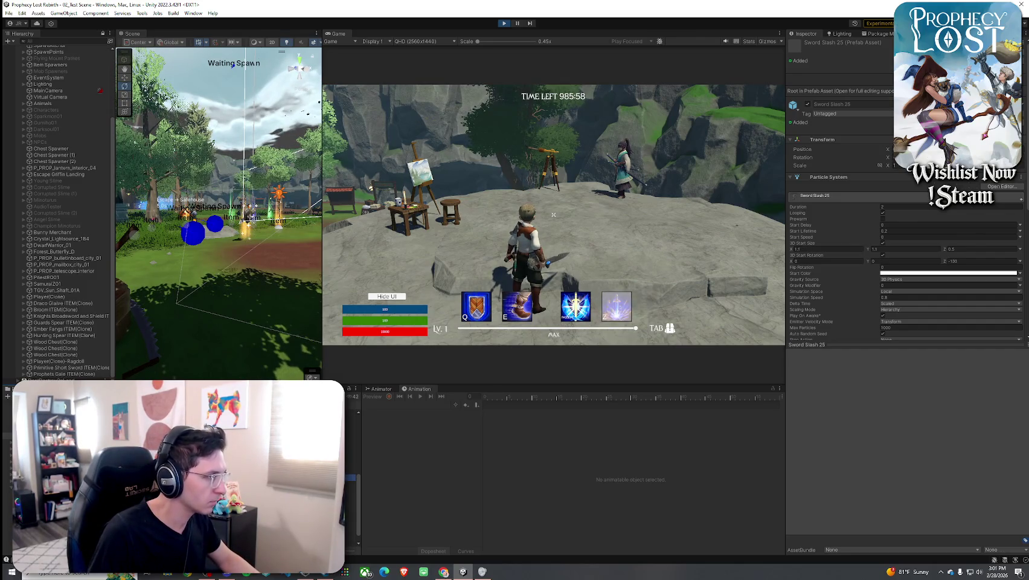
pyautogui.press('Return')
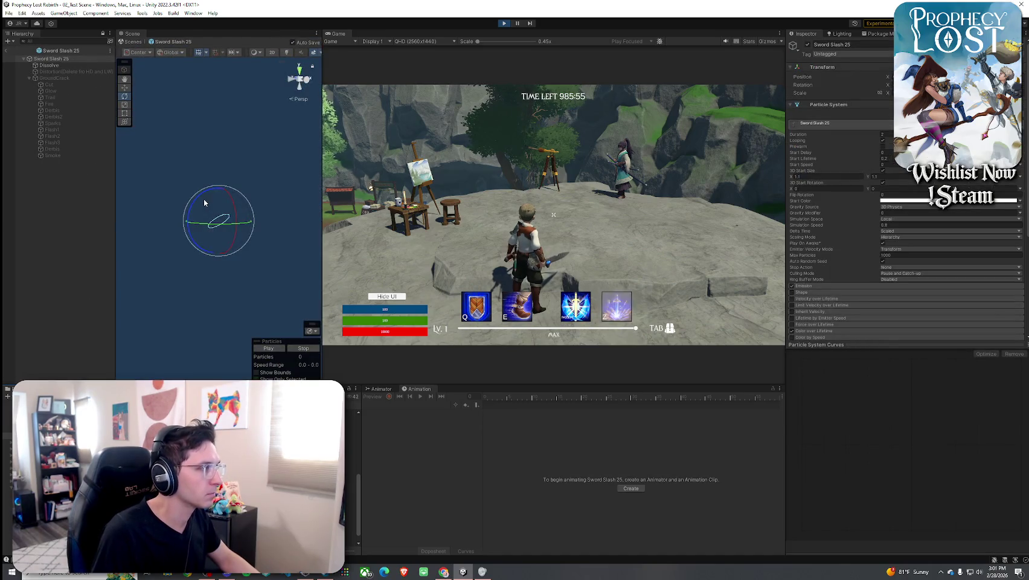
# Swing once in game, dismiss the launcher, and rotate the Sword Slash 25 particle to a new orientation.
pyautogui.click(278, 350)
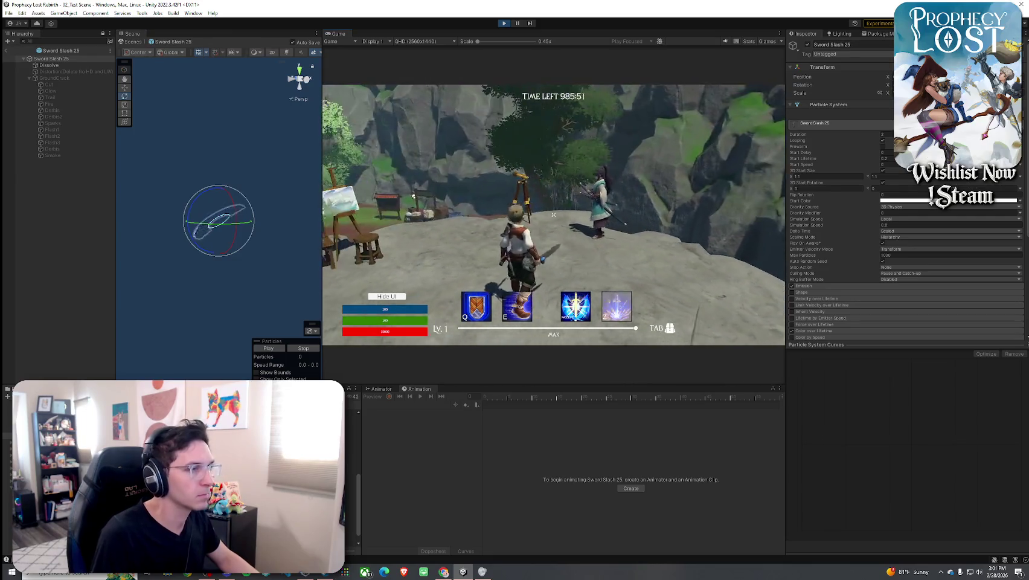
pyautogui.press('super')
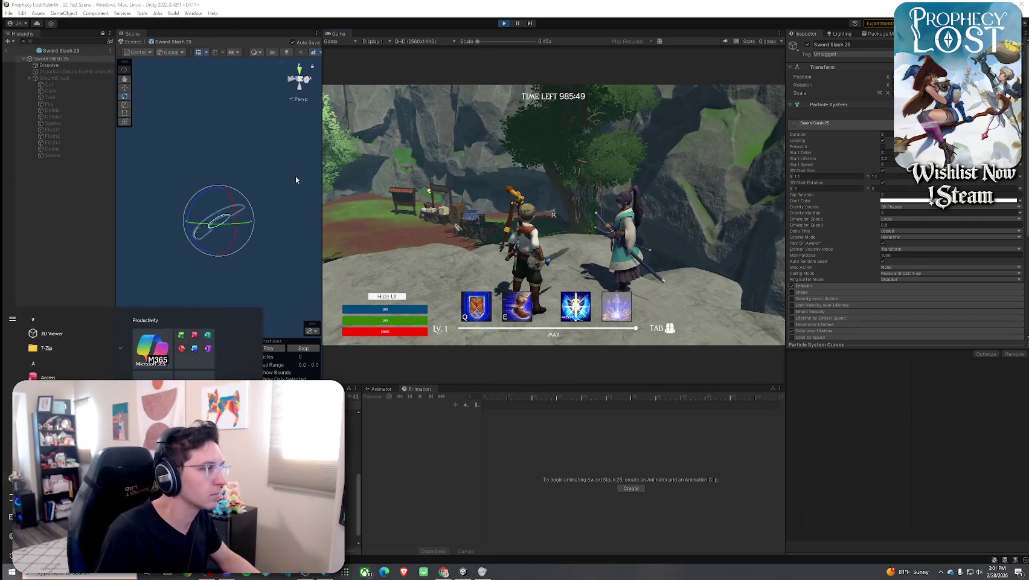
pyautogui.press('super')
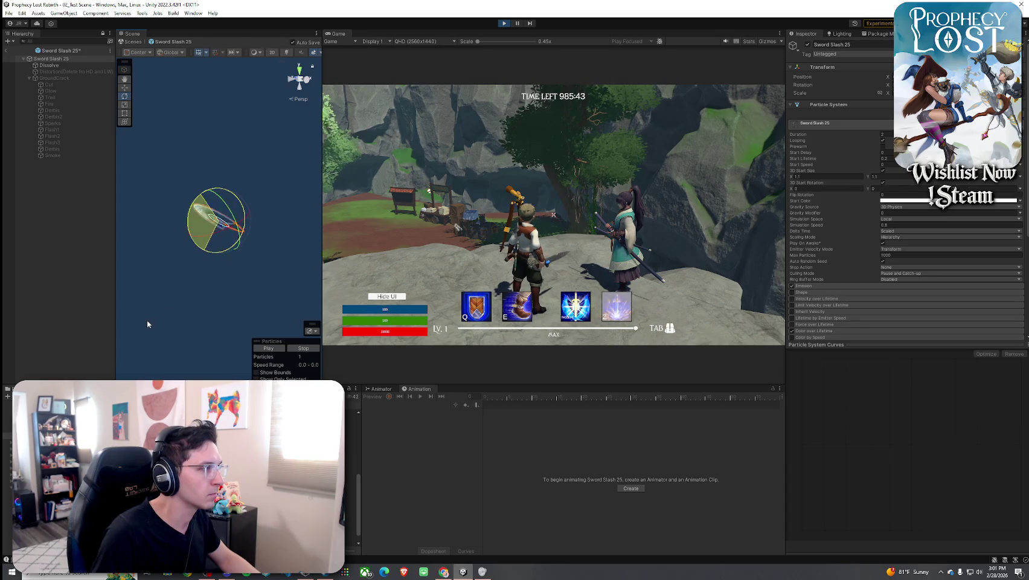
pyautogui.moveTo(145, 326); pyautogui.dragTo(143, 324)
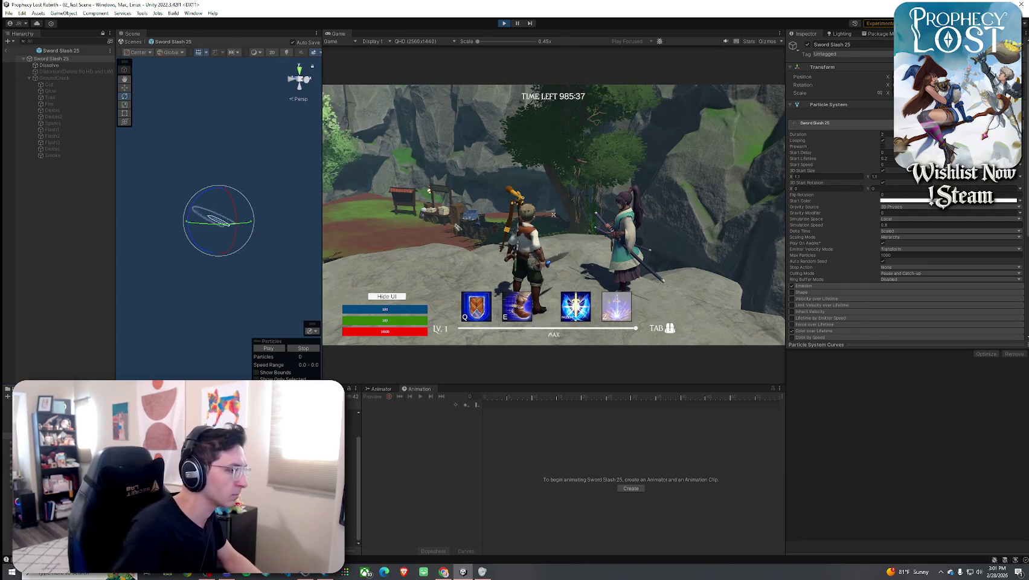
# Assign Sword Slash 25 as the Rune Shortblades' Weapon Swing 2 Vfx Prefab via a 'sword slash 25' search.
pyautogui.click(355, 425)
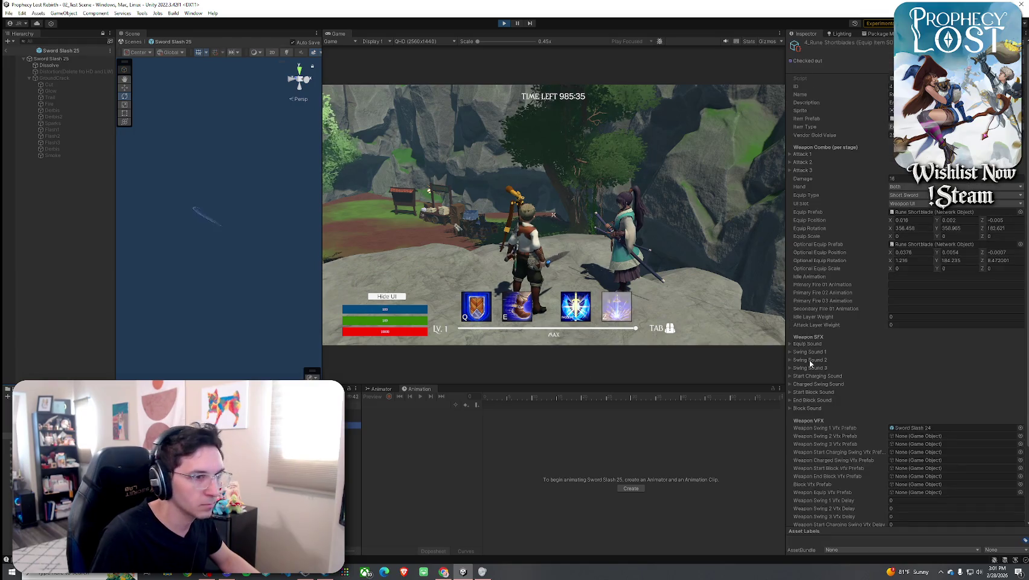
pyautogui.click(1020, 443)
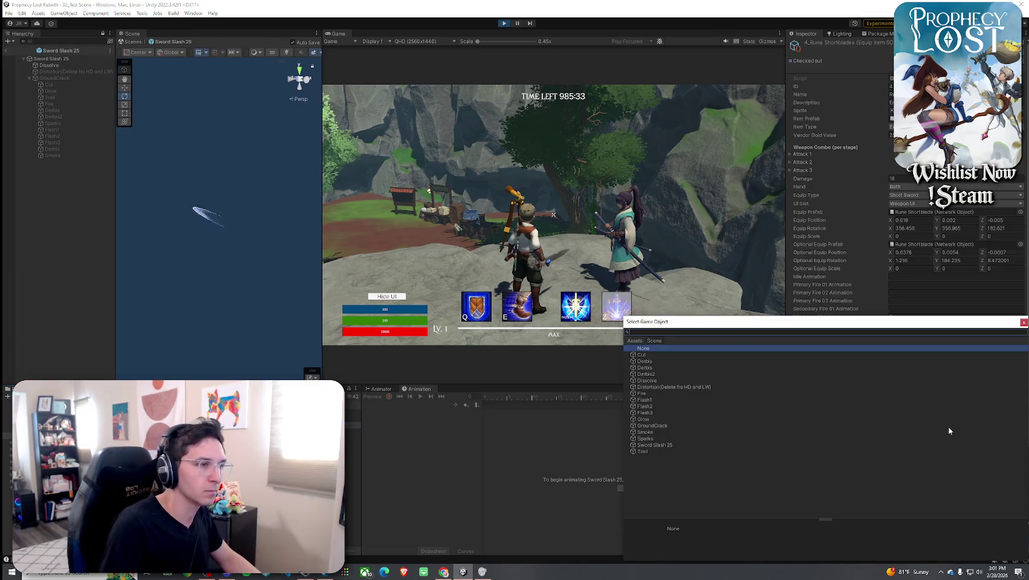
pyautogui.click(642, 341)
pyautogui.write('sword slash 25')
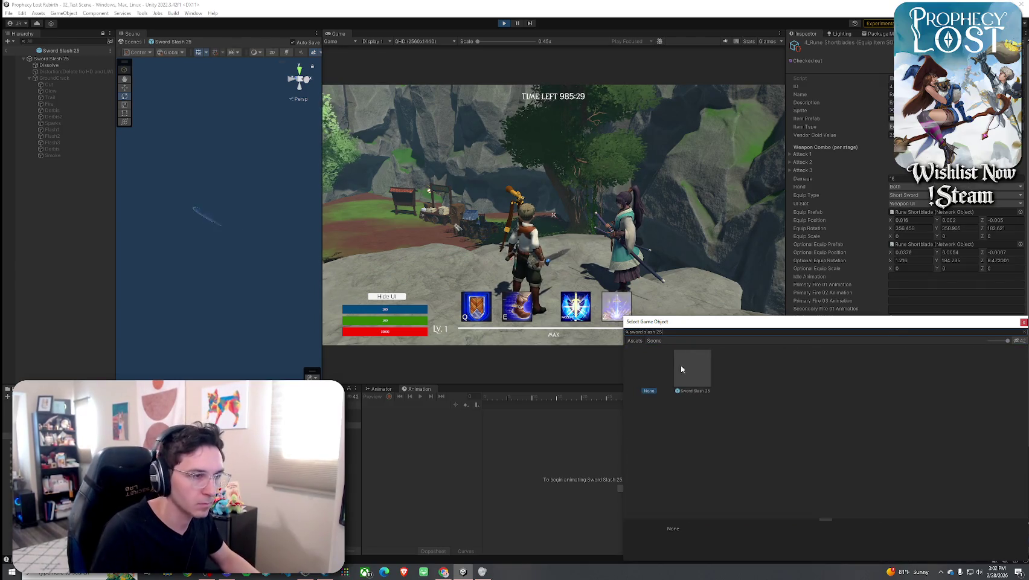
pyautogui.doubleClick(681, 365)
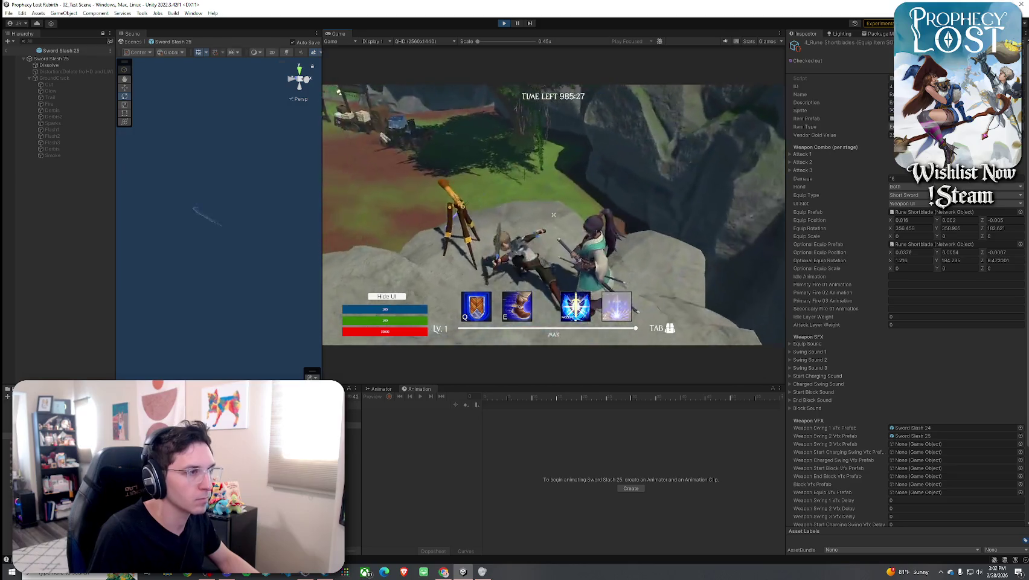
# Swing through several combos in the running game to see the new second slash, then select Sword Slash 25.
pyautogui.click(553, 215)
pyautogui.click(553, 214)
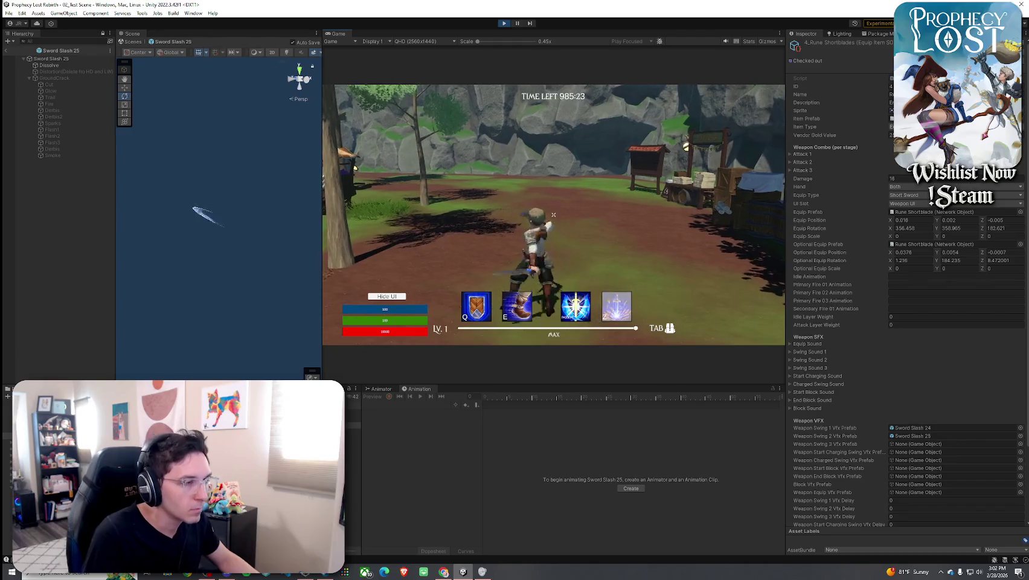
pyautogui.click(553, 214)
pyautogui.click(553, 214)
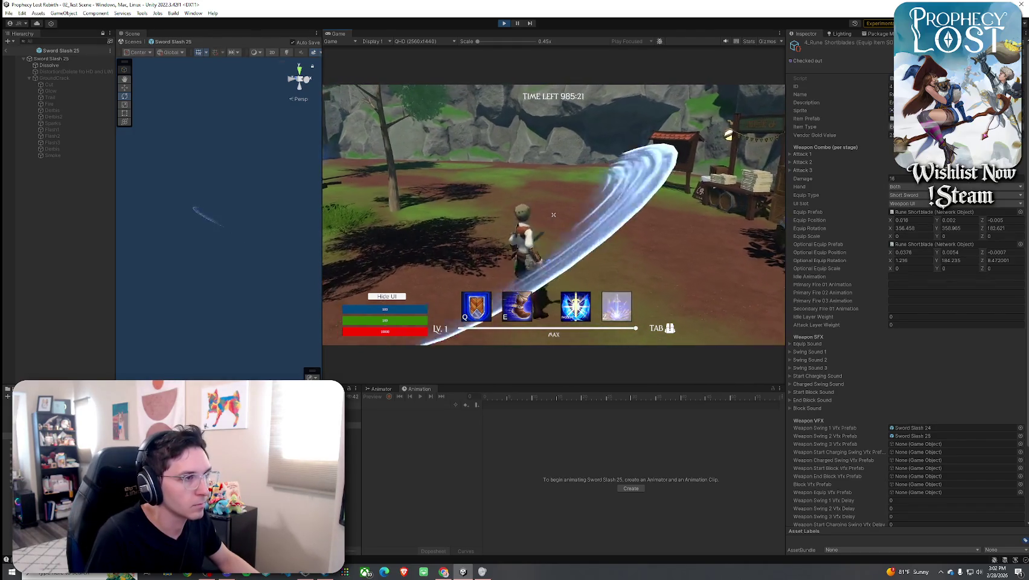
pyautogui.click(553, 215)
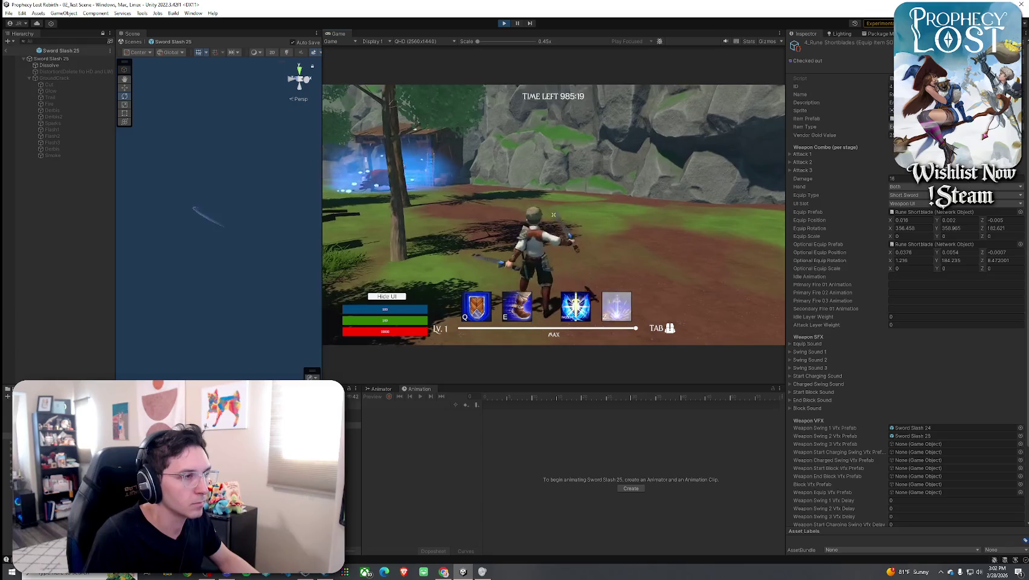
pyautogui.click(553, 214)
pyautogui.click(553, 214)
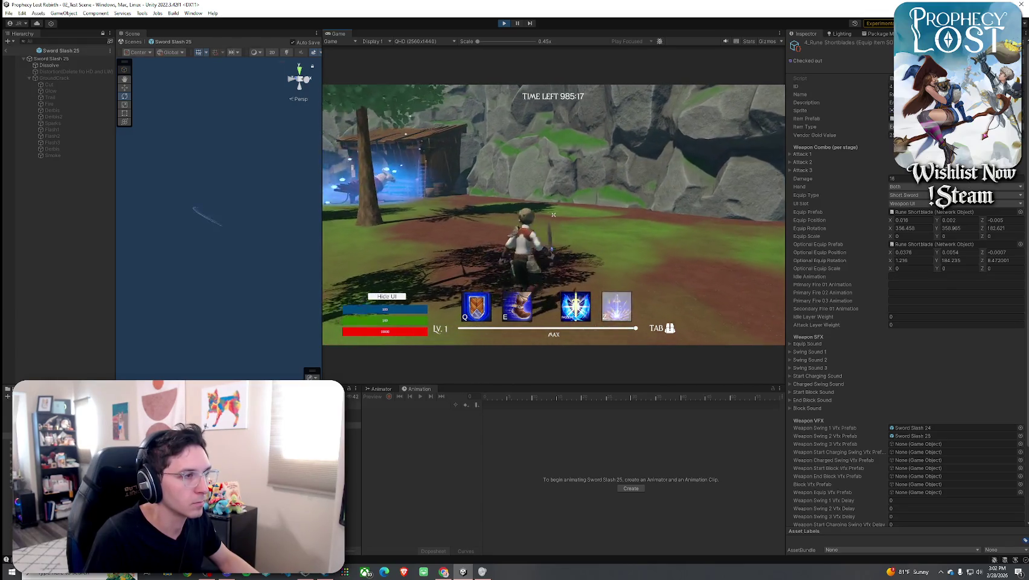
pyautogui.click(553, 215)
pyautogui.click(553, 215)
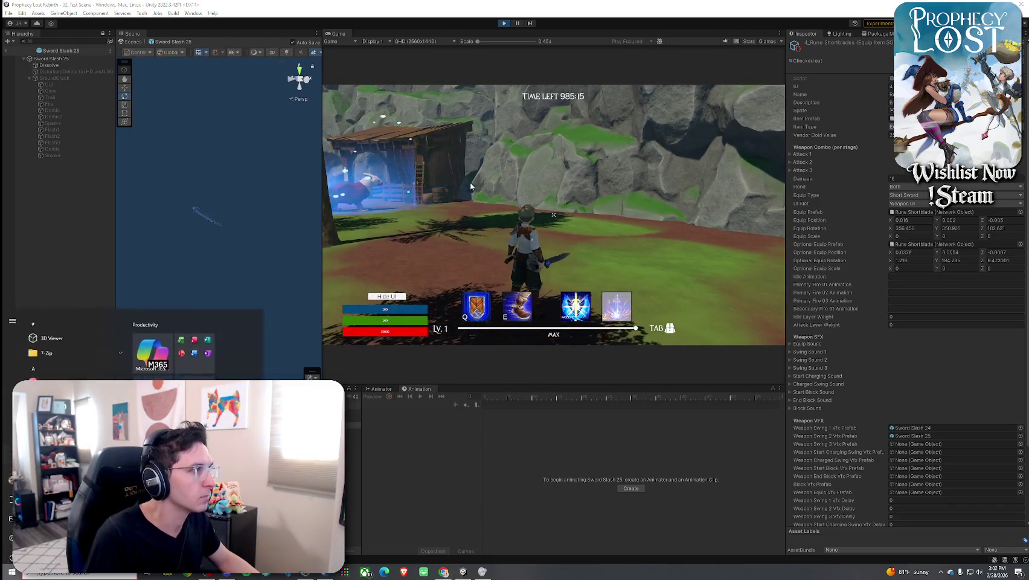
pyautogui.click(52, 58)
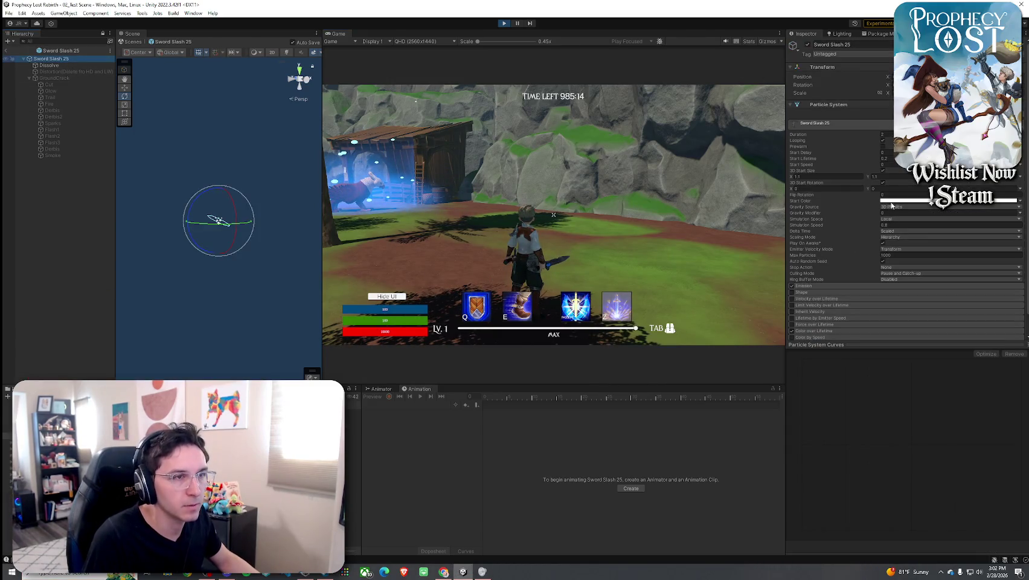
# Set Sword Slash 25's Simulation Speed to 0.7 and return to the running game.
pyautogui.click(893, 224)
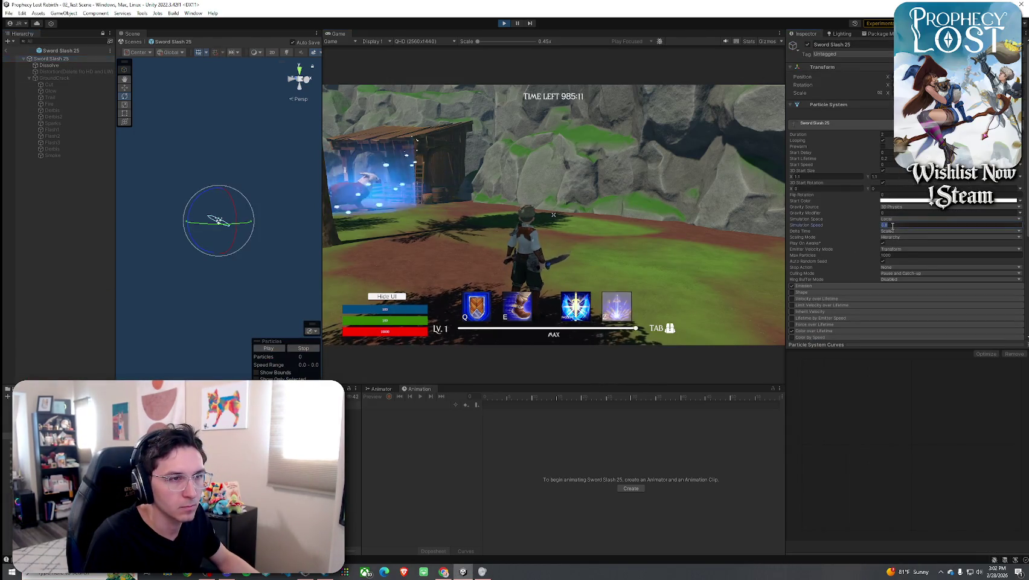
pyautogui.write('0.7')
pyautogui.press('Return')
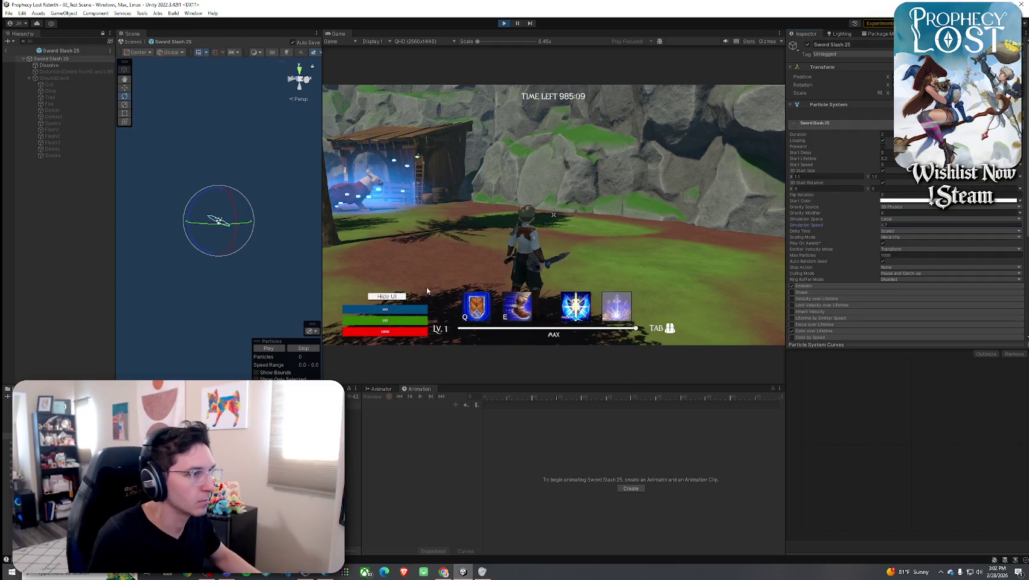
pyautogui.click(427, 291)
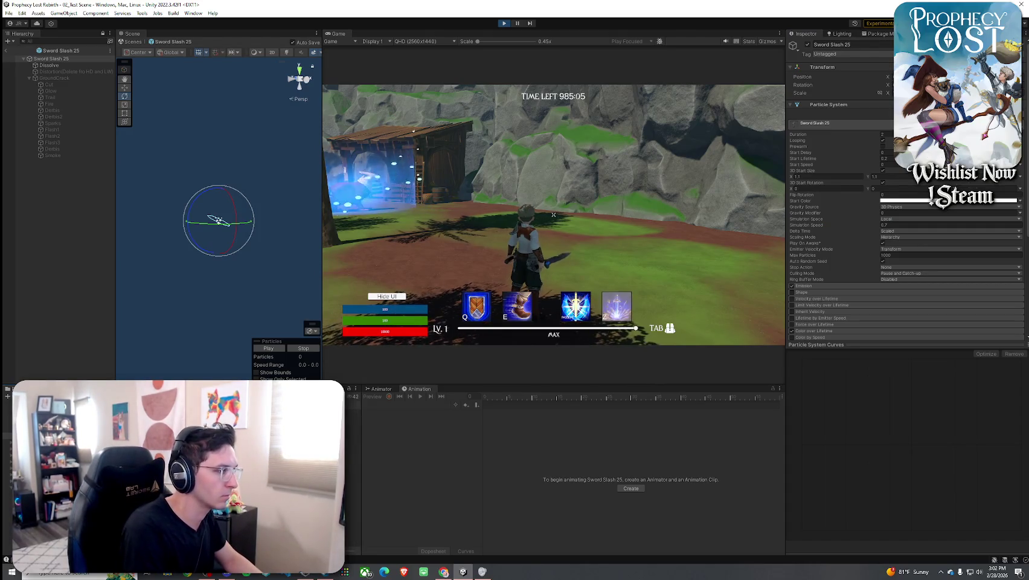
# Open Sword Slash 24 from the Sword slash VFX folder, enter .74 as its Simulation Speed, and resume play.
pyautogui.click(219, 220)
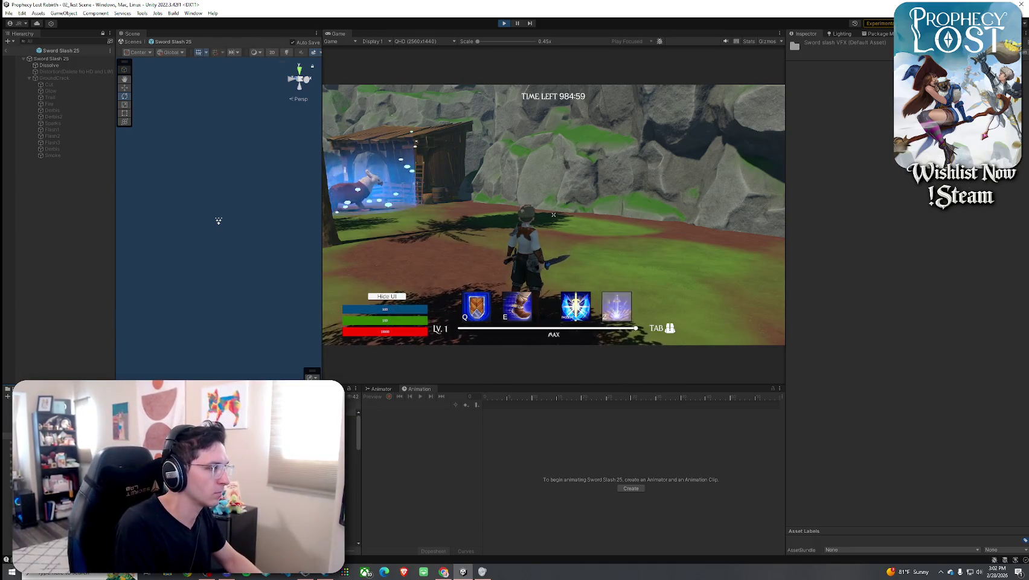
pyautogui.hotkey('ctrl', 'z')
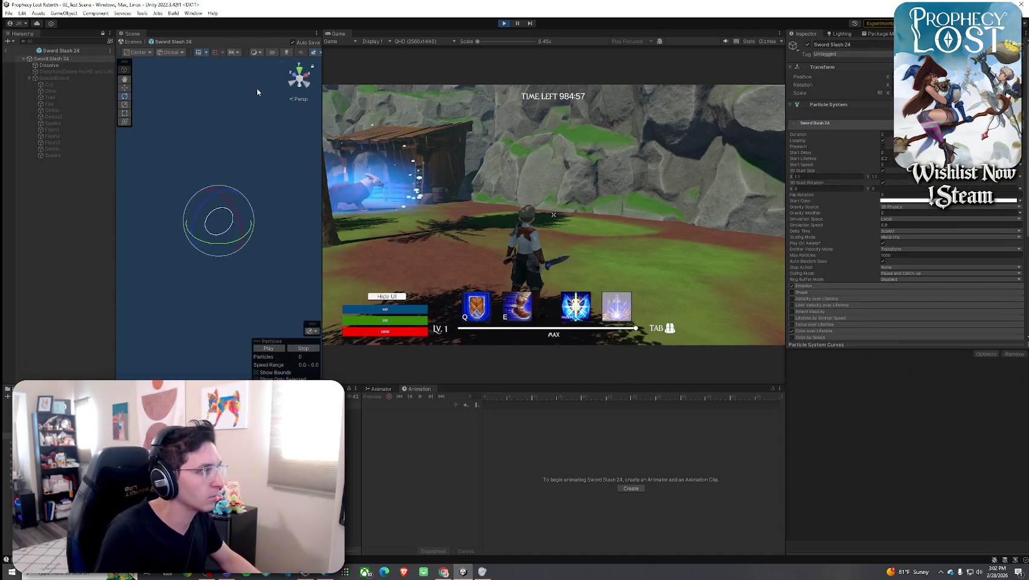
pyautogui.click(892, 225)
pyautogui.write('.74')
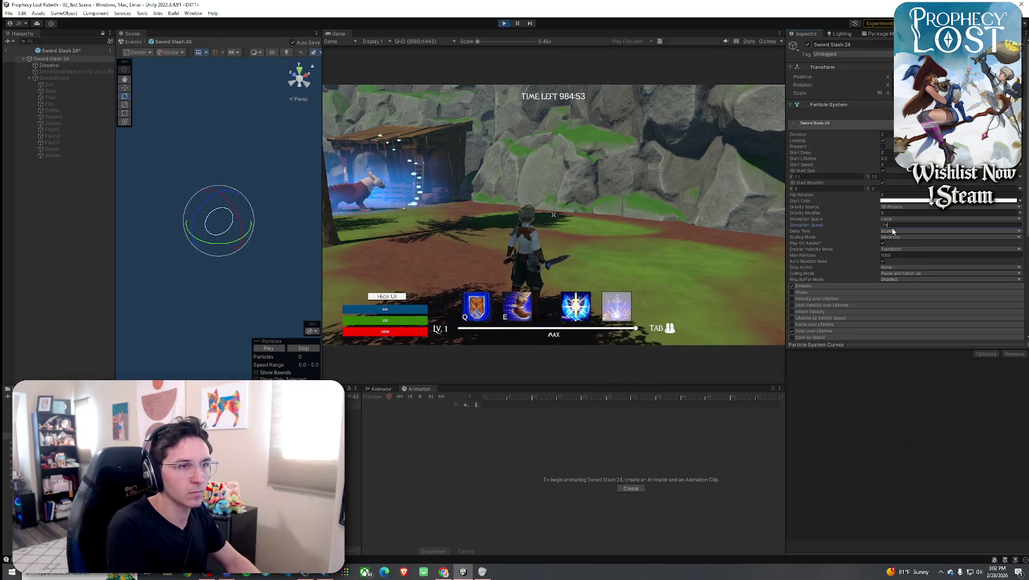
pyautogui.click(553, 214)
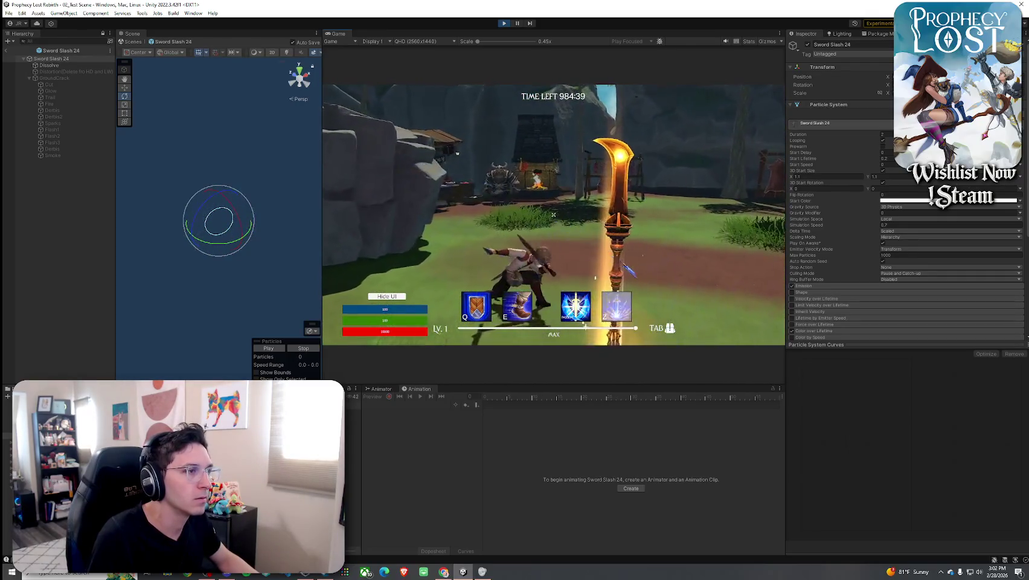
# Swing the sword four times in the running game to check the slower slash trails.
pyautogui.click(553, 214)
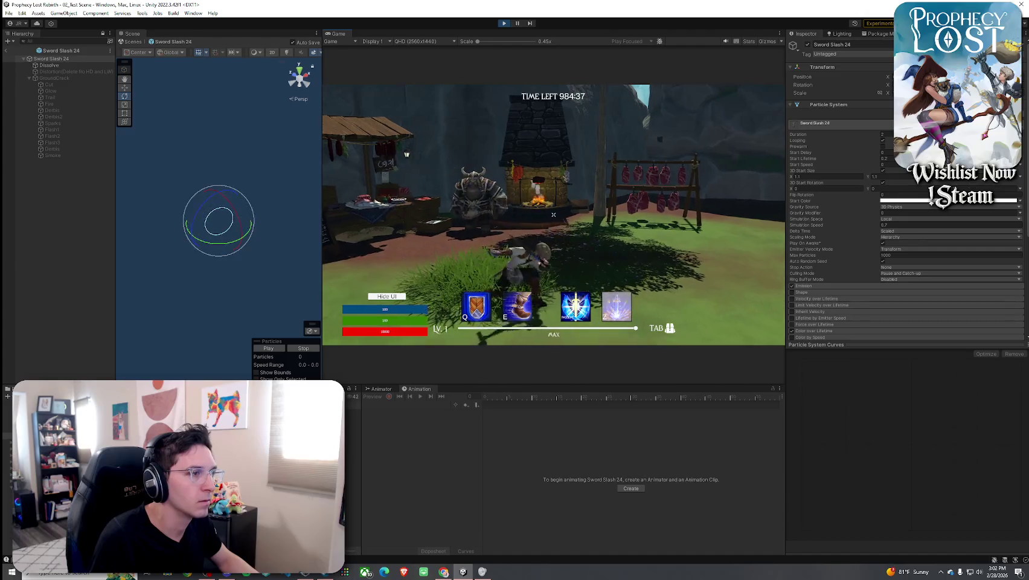
pyautogui.click(553, 214)
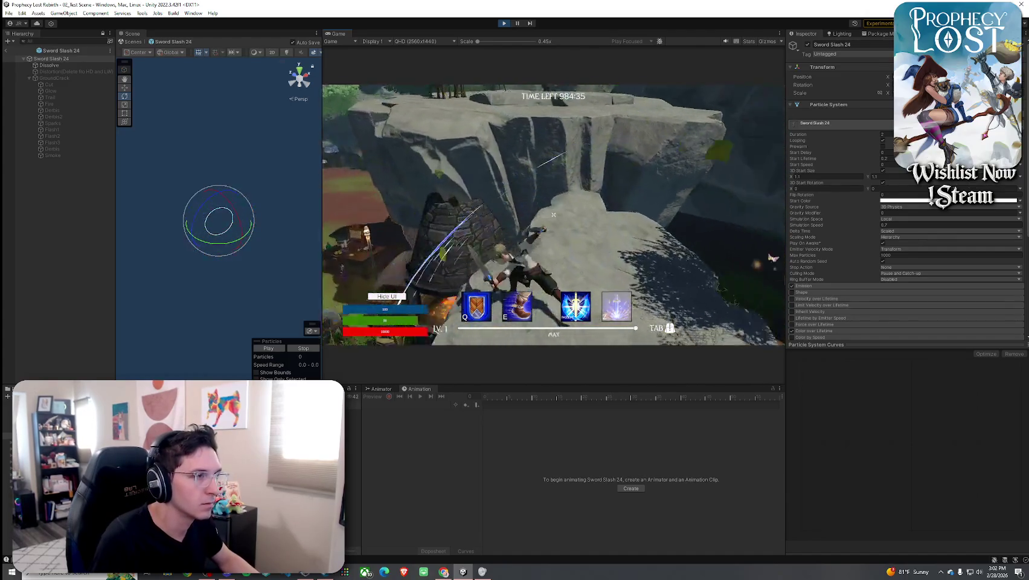
pyautogui.click(553, 214)
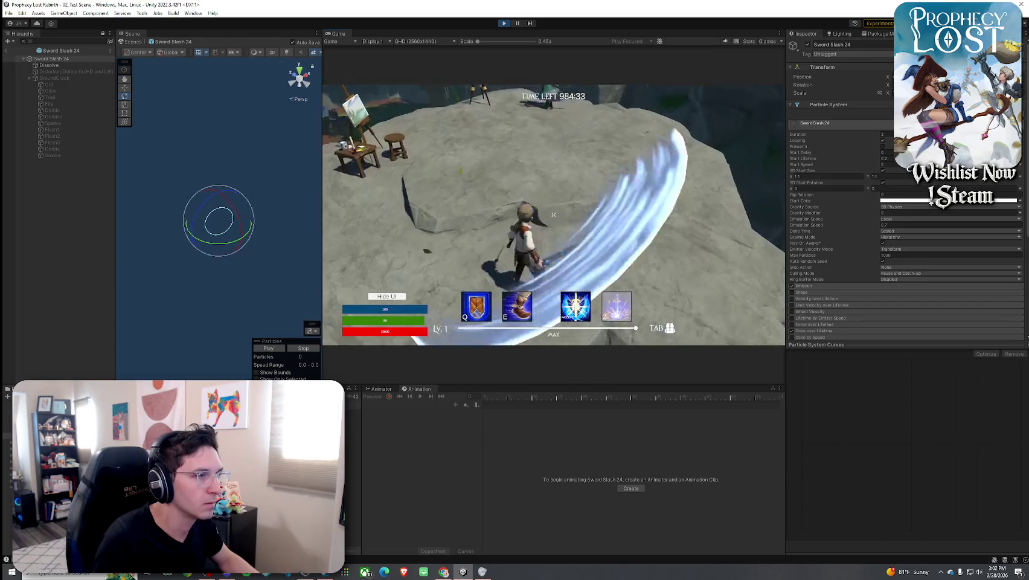
pyautogui.click(553, 215)
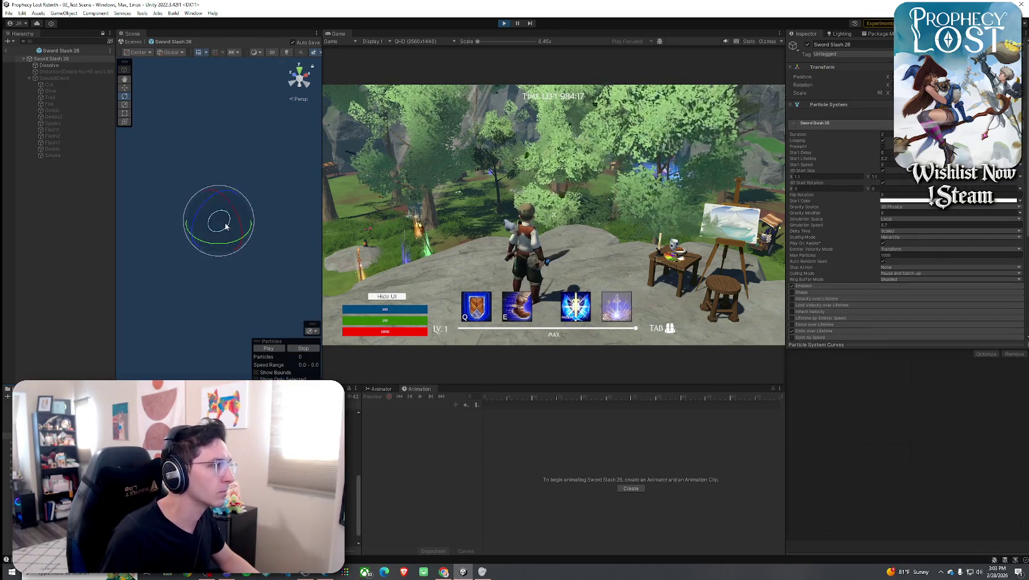
# Preview Sword Slash 26, tilt it with the rotate gizmo, and leave prefab mode.
pyautogui.click(275, 348)
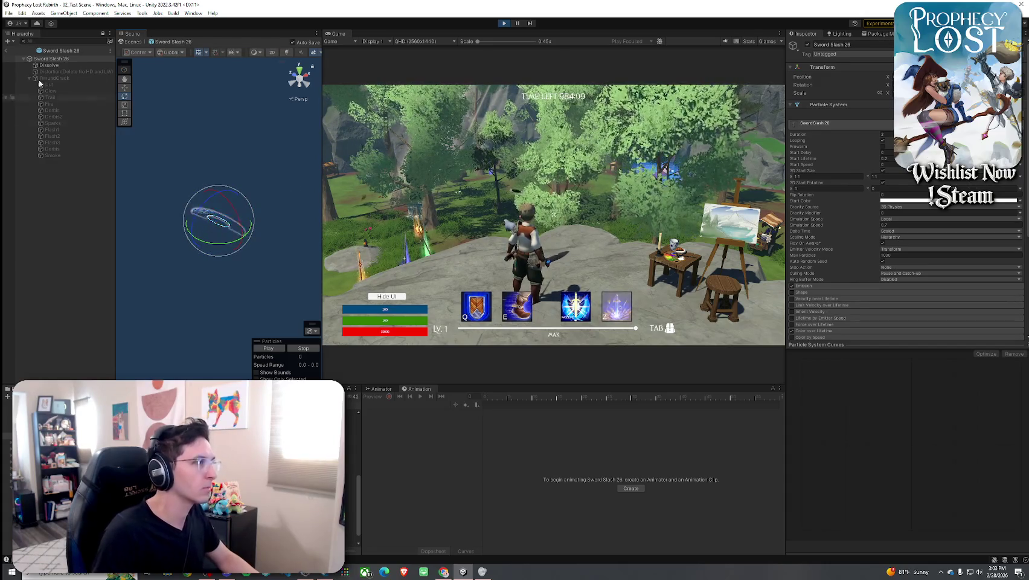
pyautogui.moveTo(209, 206); pyautogui.dragTo(215, 206)
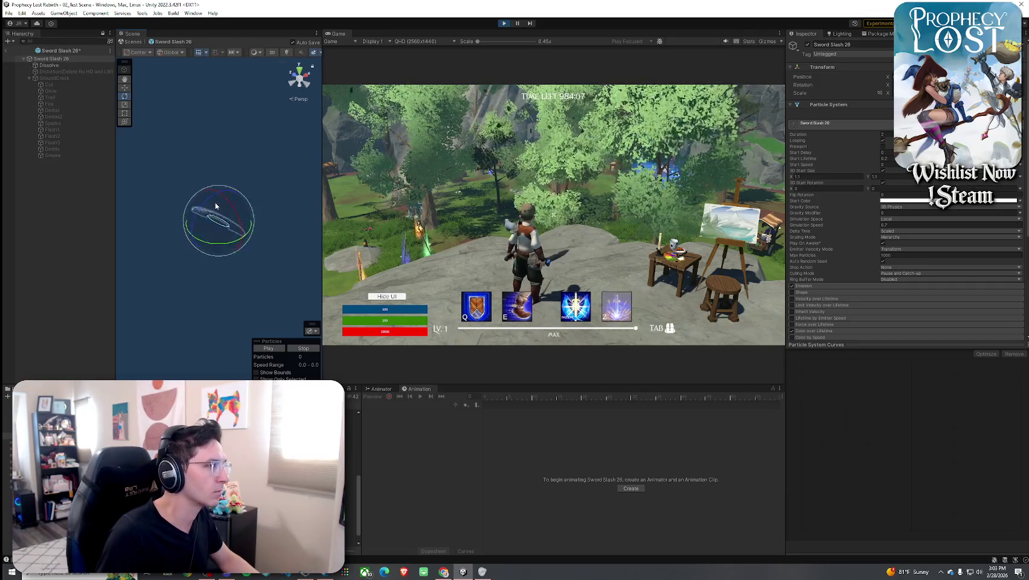
pyautogui.click(6, 52)
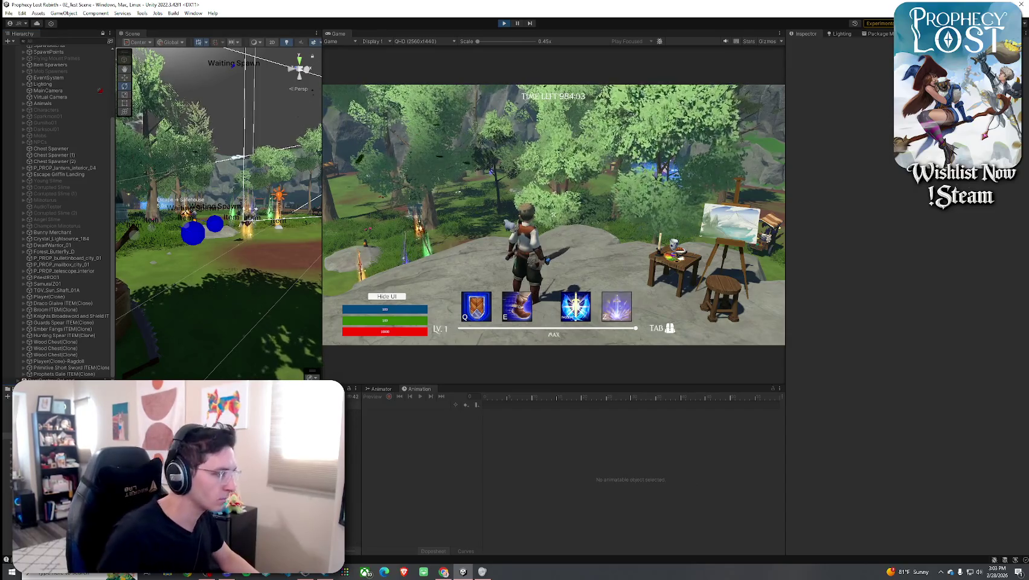
# Set the weapon's Weapon Swing 3 Vfx Prefab to Sword Slash 26 via a 'slash' search and swing to test.
pyautogui.click(96, 547)
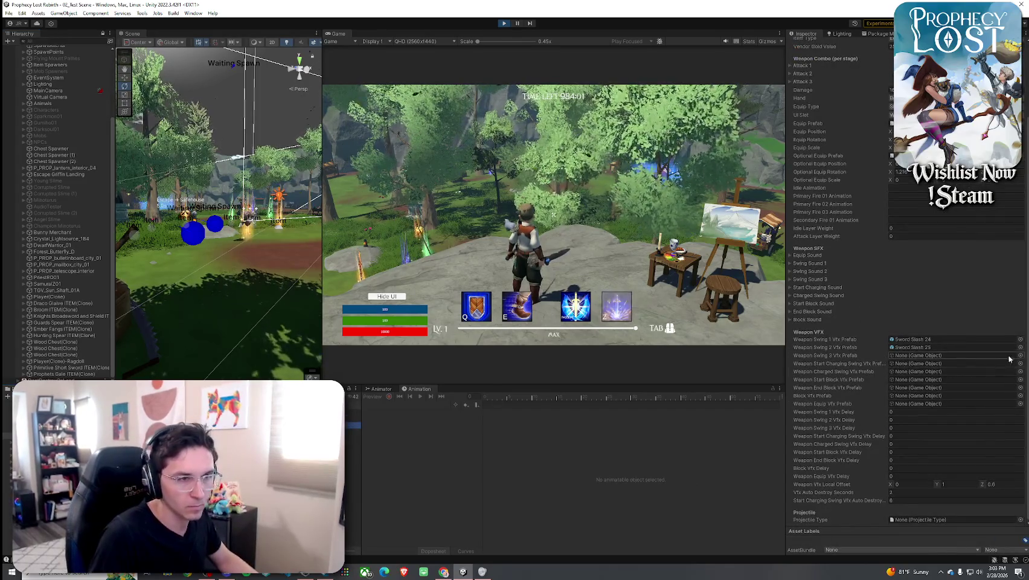
pyautogui.click(1020, 357)
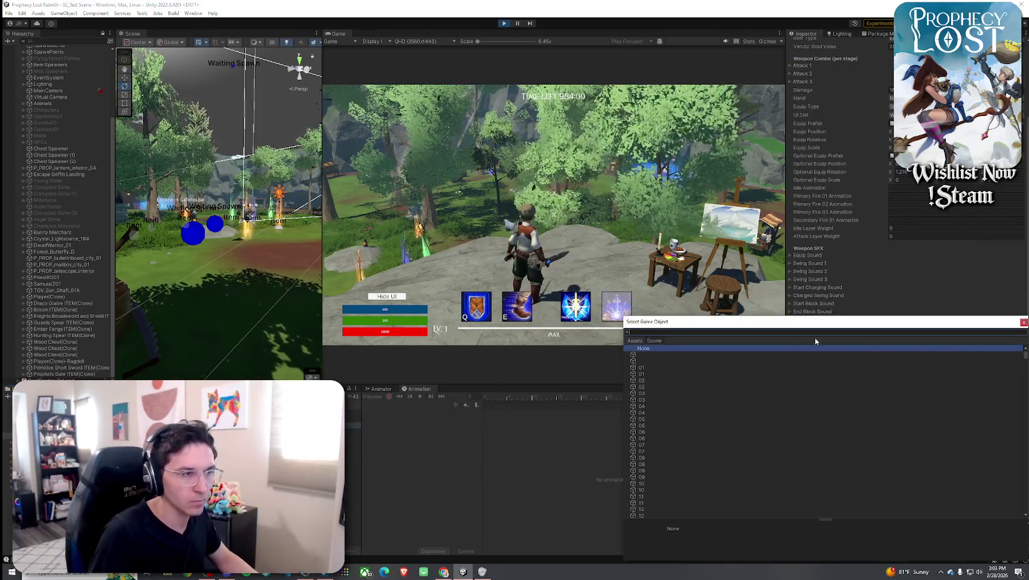
pyautogui.click(637, 339)
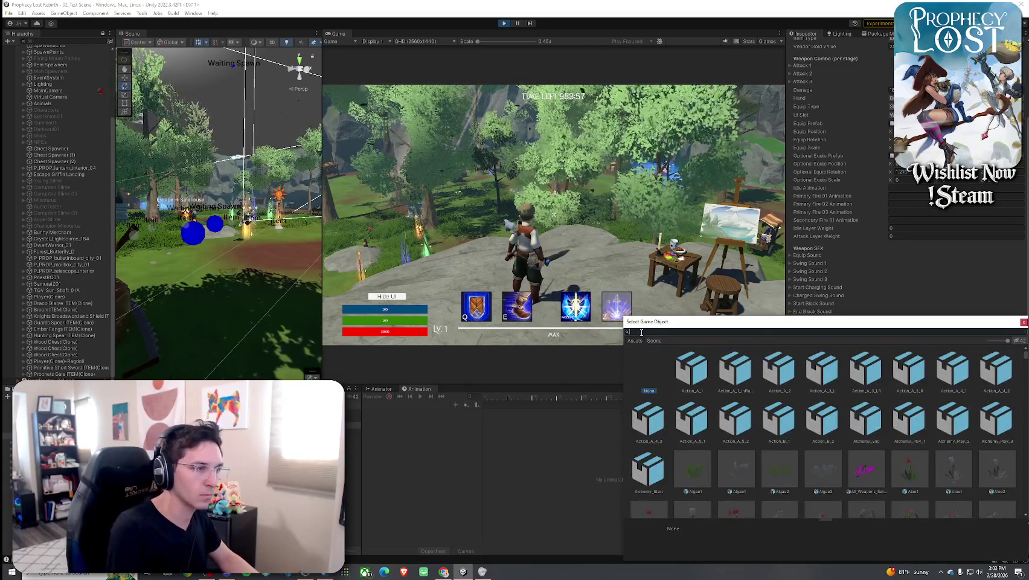
pyautogui.write('slash')
pyautogui.doubleClick(865, 368)
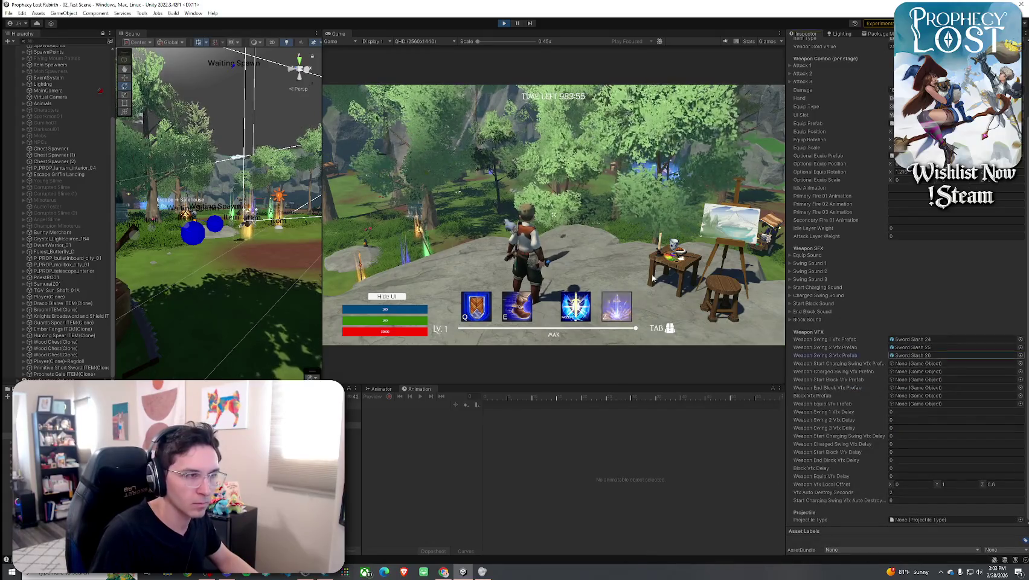
pyautogui.click(652, 278)
pyautogui.click(652, 278)
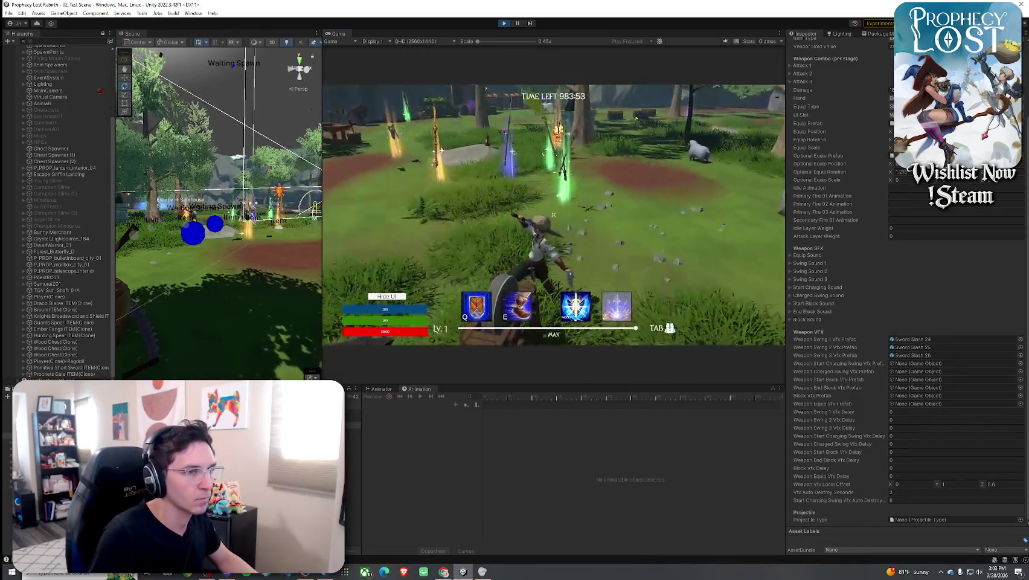
# Swing combos toward the forest, by the hut, and near the chests and picnic area.
pyautogui.click(553, 214)
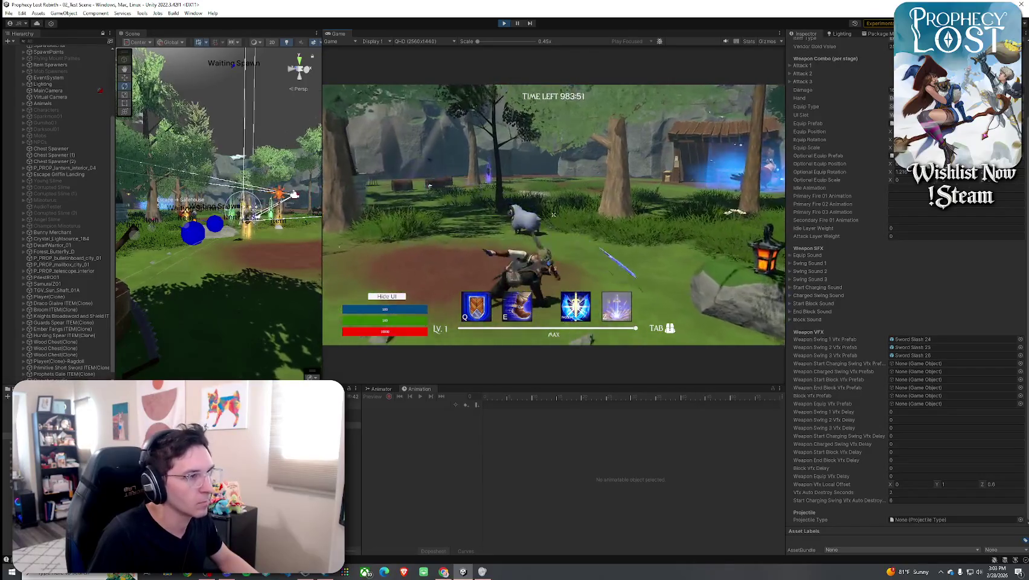
pyautogui.click(553, 214)
pyautogui.click(553, 214)
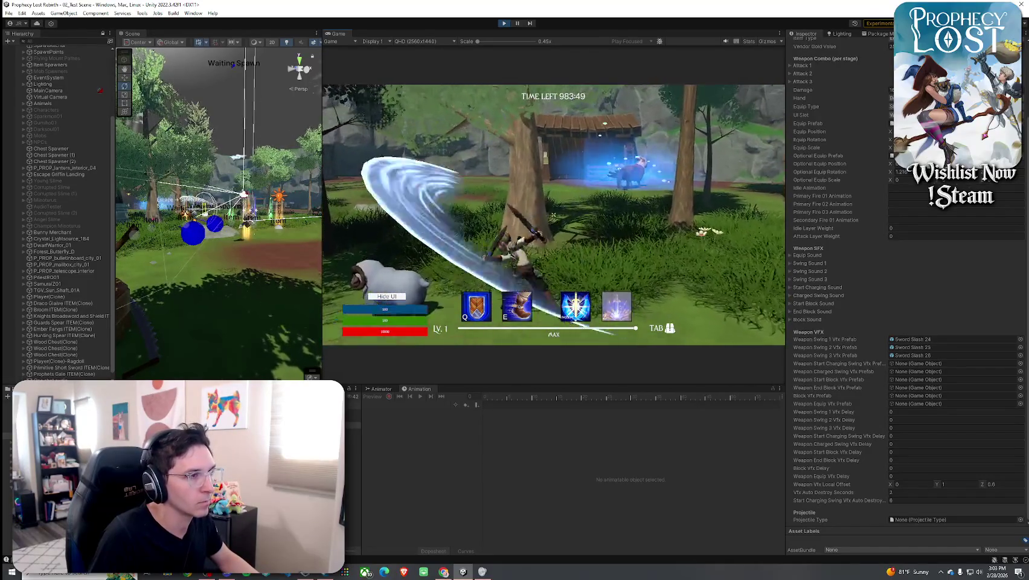
pyautogui.click(553, 214)
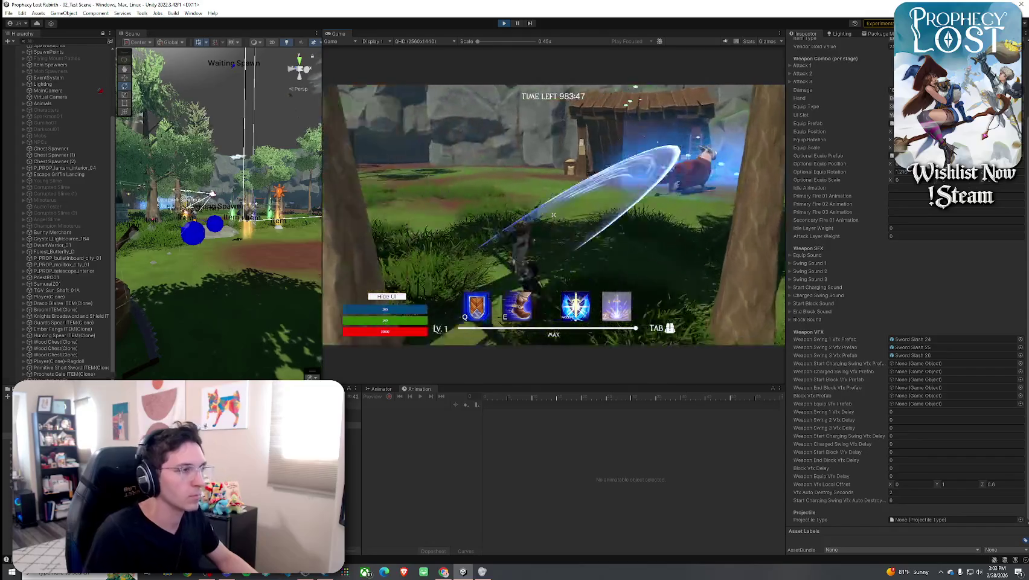
pyautogui.click(553, 214)
pyautogui.click(553, 214)
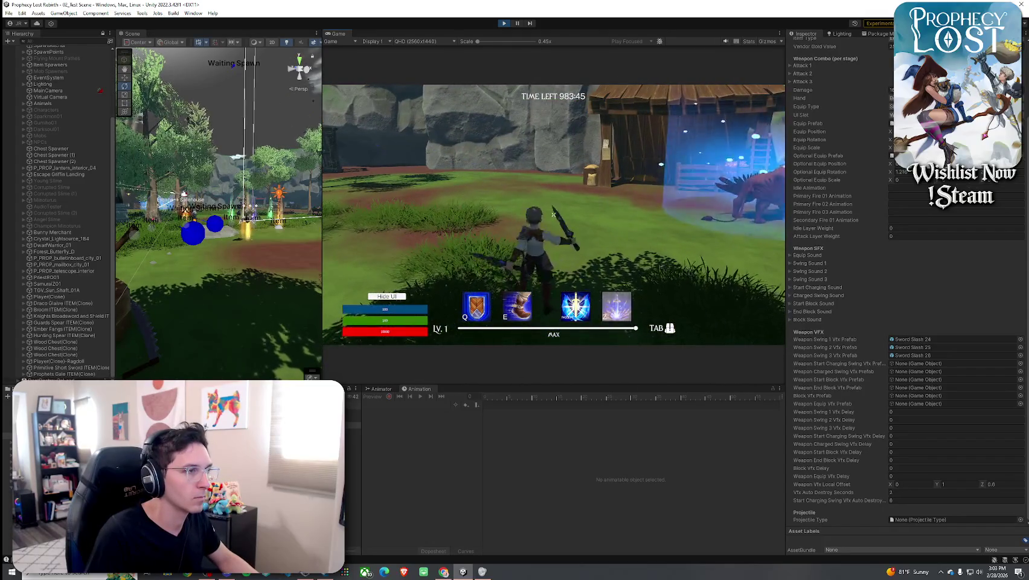
pyautogui.click(553, 214)
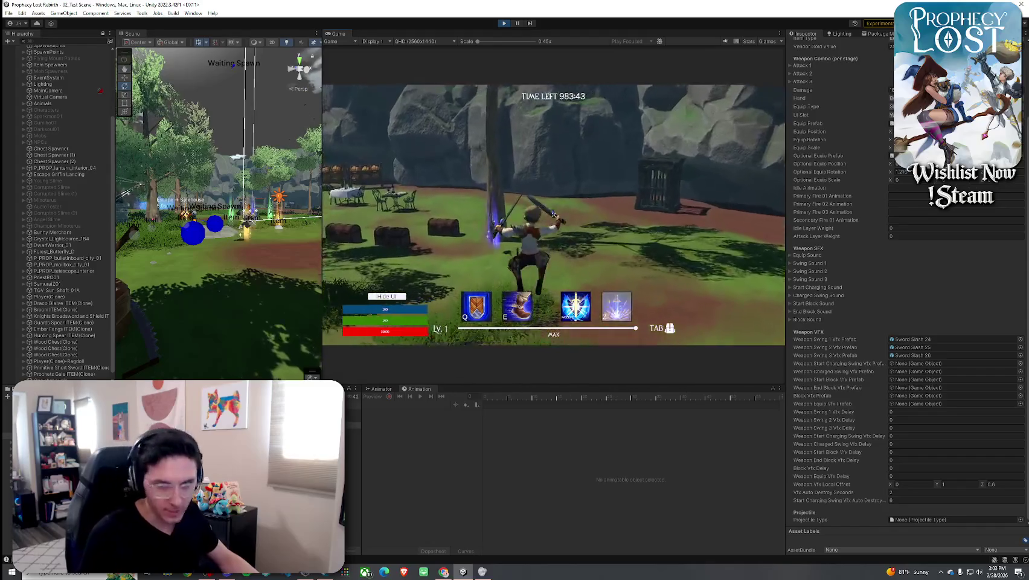
pyautogui.click(553, 215)
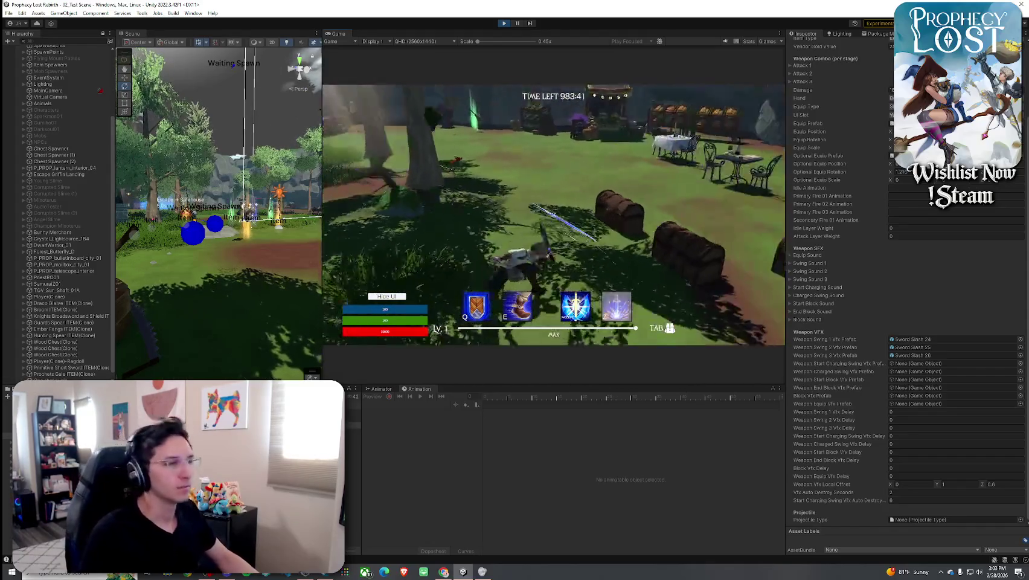
pyautogui.click(553, 215)
# Check the inventory, then swing combos by the chests and toward the village to compare slashes.
pyautogui.press('Tab')
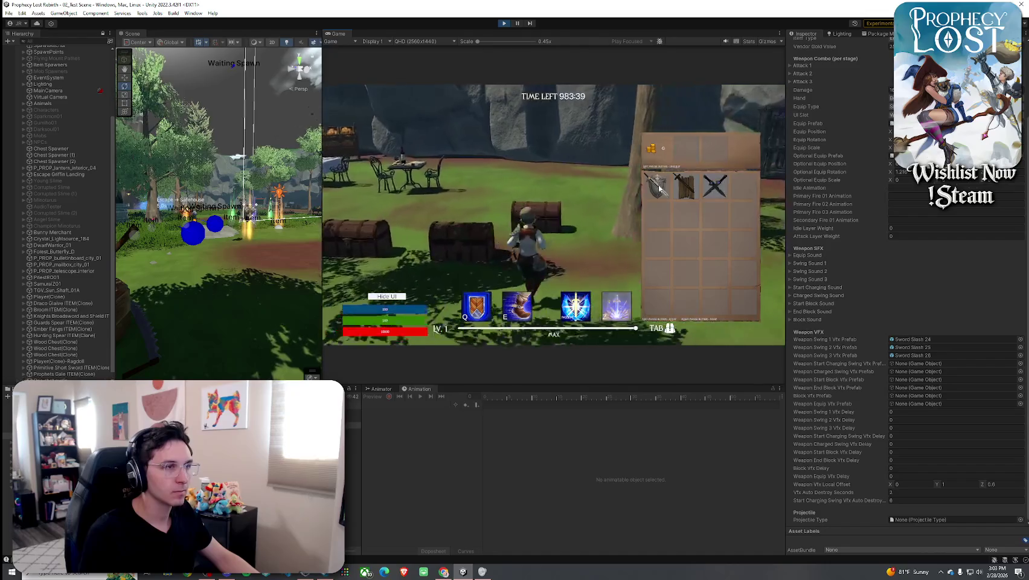
pyautogui.press('Tab')
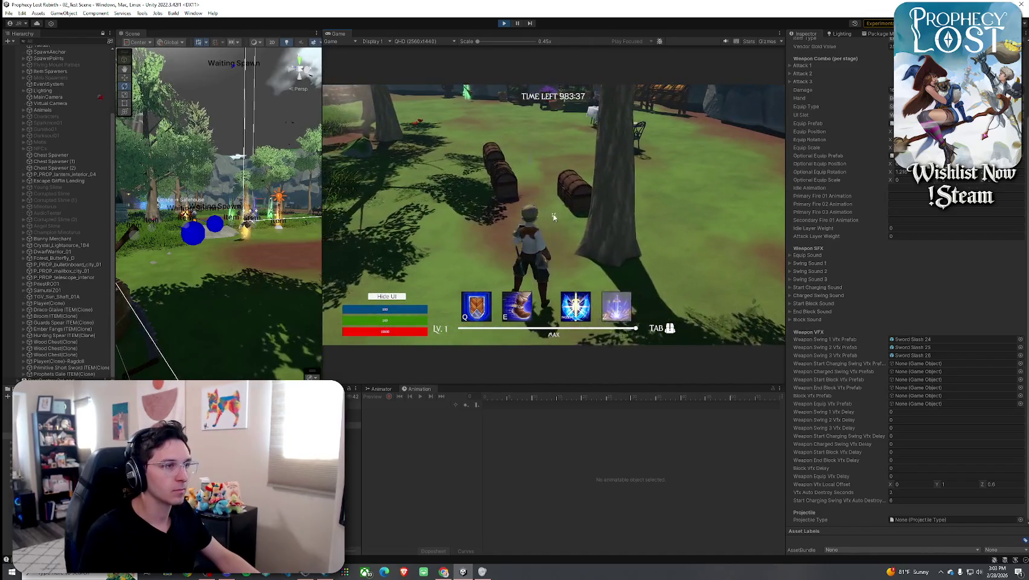
pyautogui.press('Tab')
pyautogui.press('Tab')
pyautogui.click(553, 214)
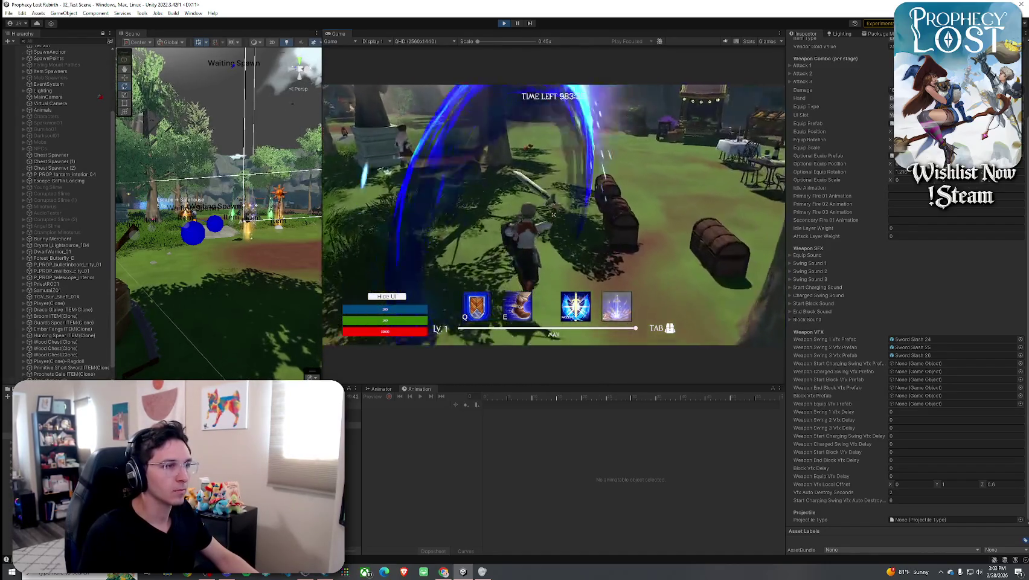
pyautogui.click(553, 215)
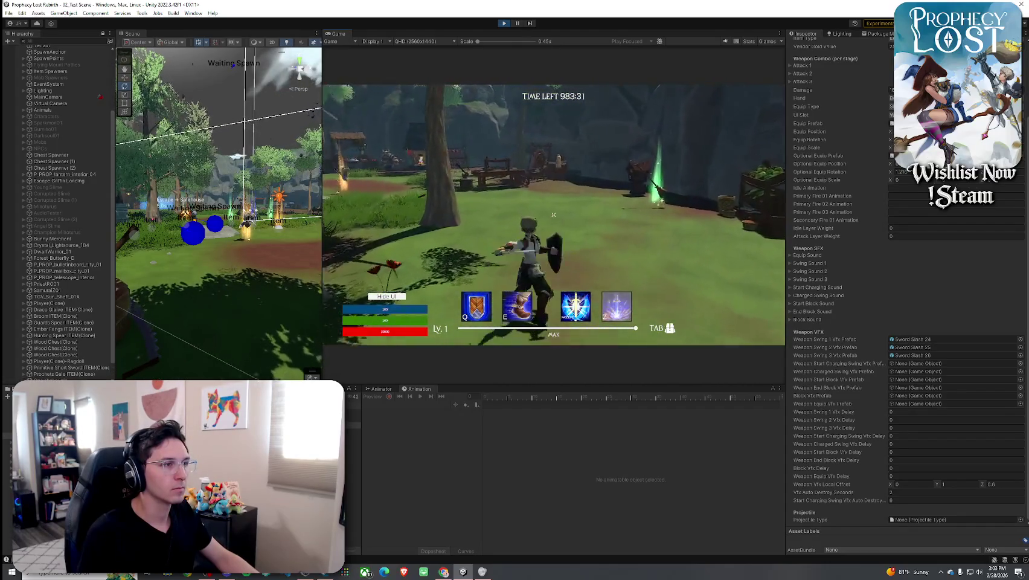
pyautogui.press('Tab')
pyautogui.press('Tab')
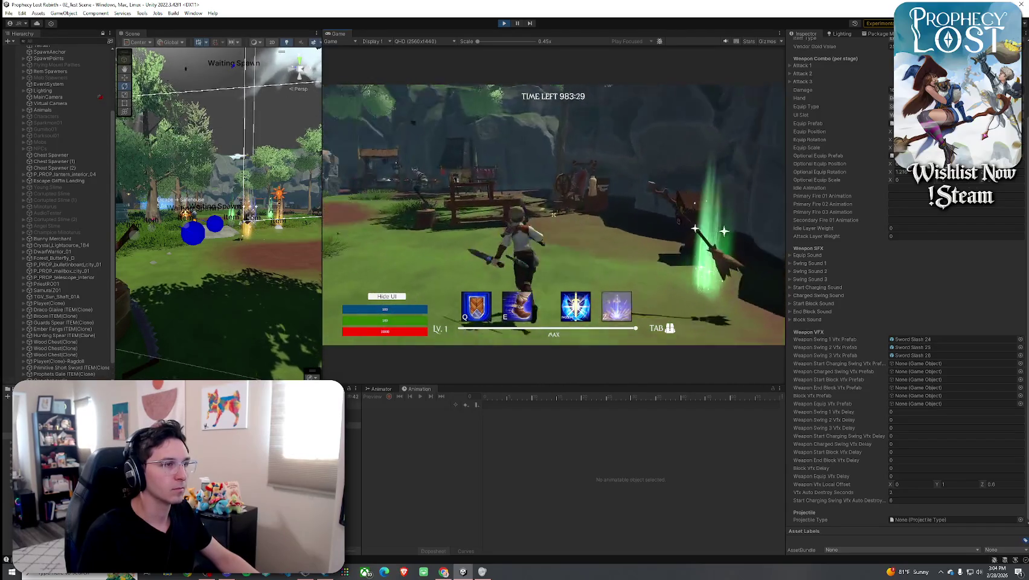
pyautogui.click(553, 214)
pyautogui.click(553, 214)
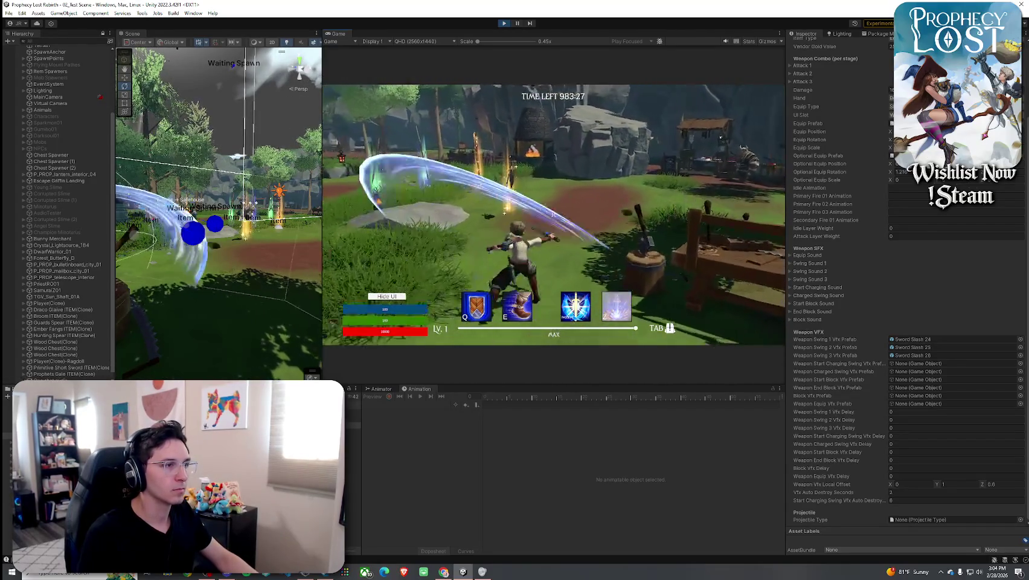
pyautogui.click(553, 214)
pyautogui.click(553, 214)
pyautogui.click(553, 214)
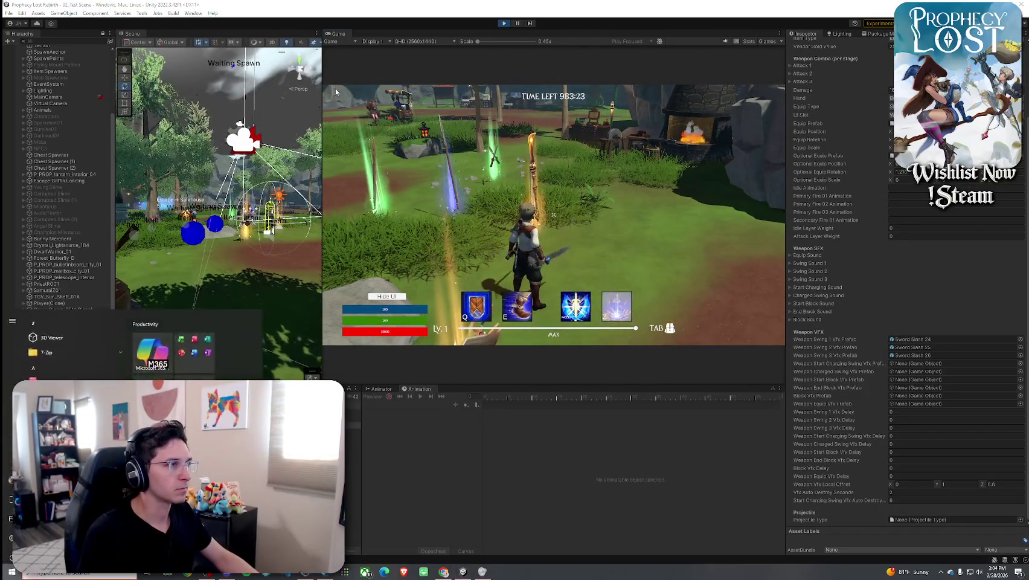
# Widen the scene view and keep swinging by the wooden table and in the clearing of dropped weapons.
pyautogui.moveTo(322, 64); pyautogui.dragTo(384, 55)
pyautogui.click(586, 215)
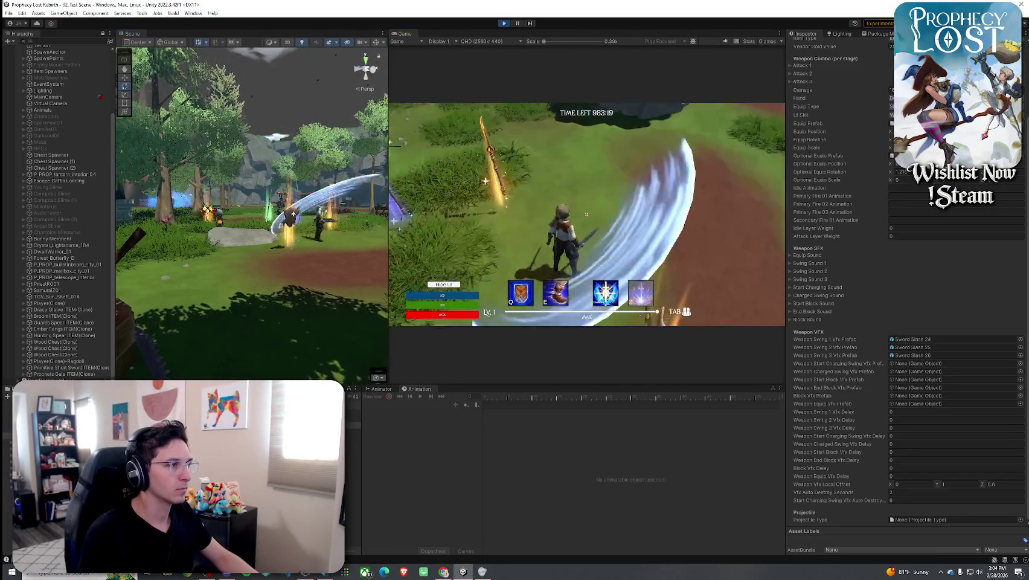
pyautogui.click(586, 214)
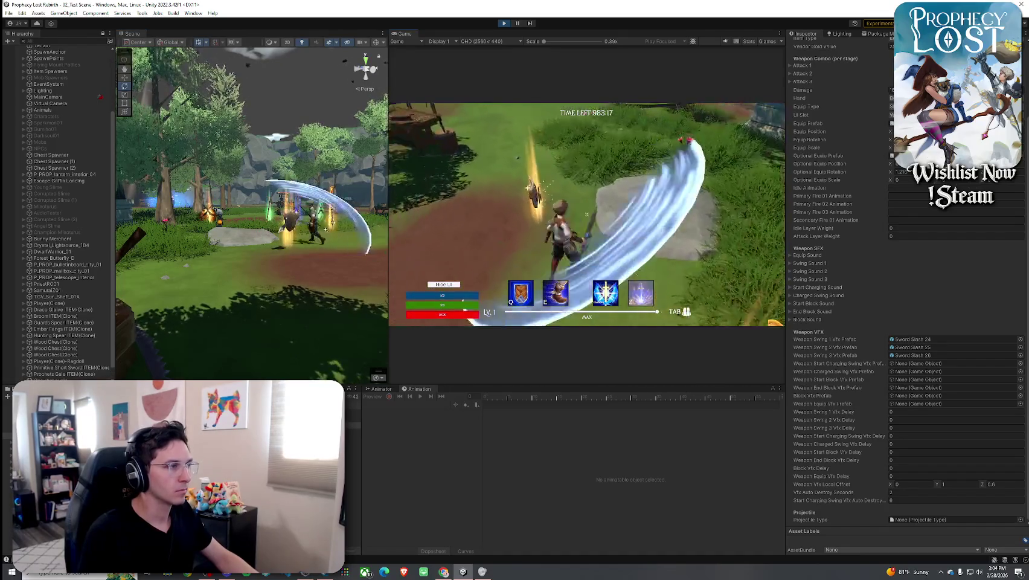
pyautogui.click(586, 214)
pyautogui.press('w')
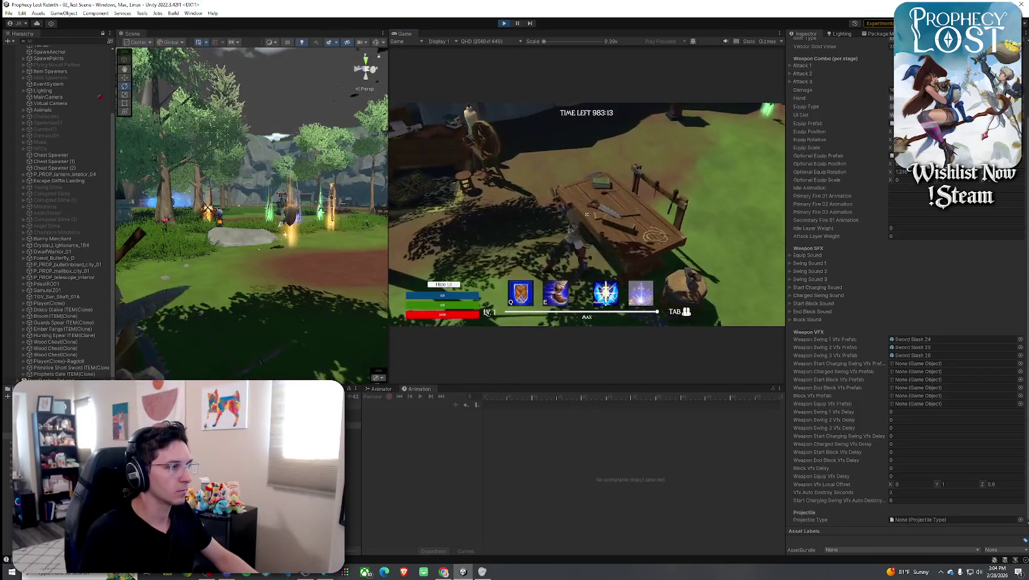
pyautogui.click(586, 214)
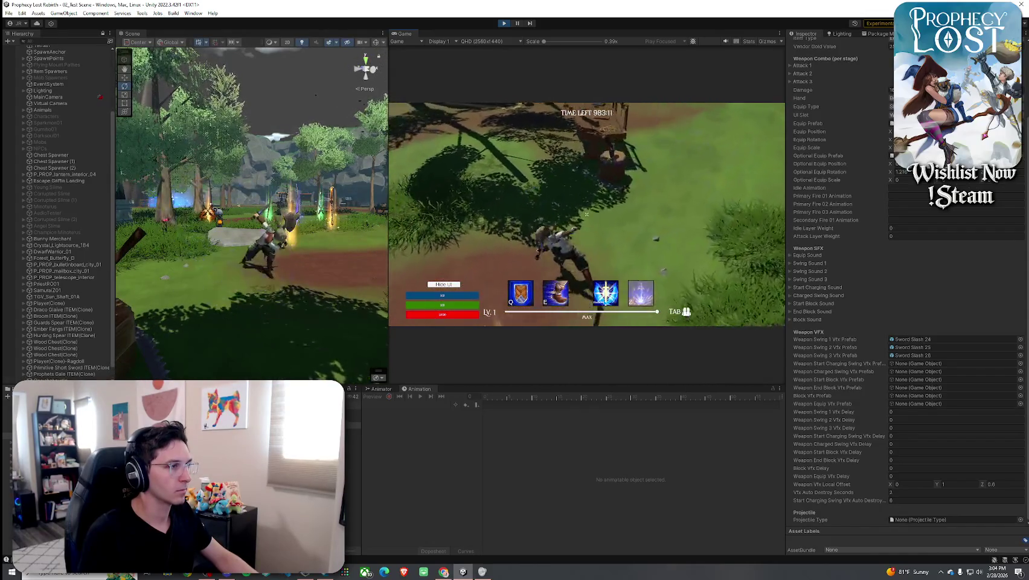
pyautogui.click(586, 214)
pyautogui.press('w')
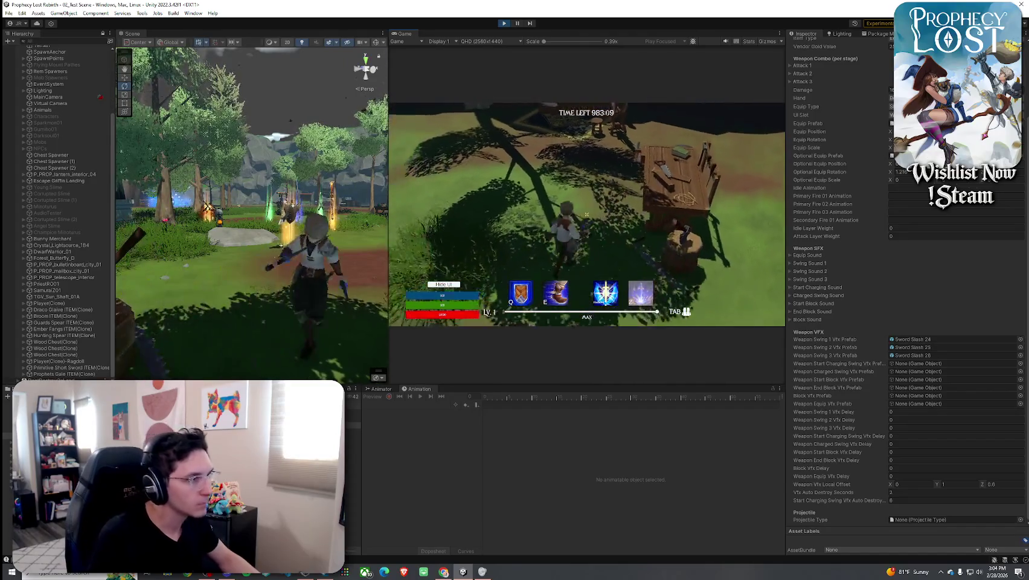
pyautogui.press('w')
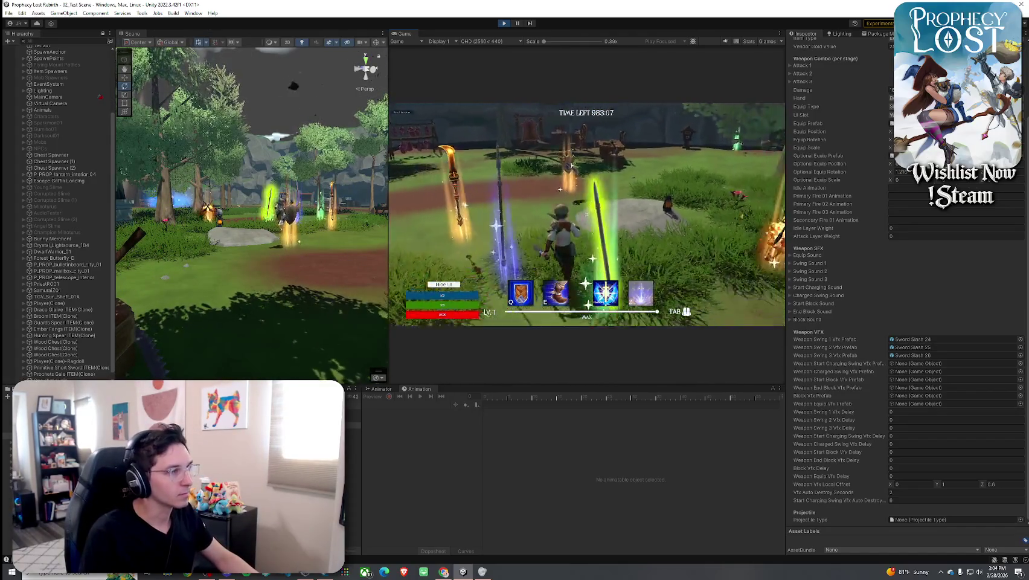
pyautogui.click(586, 215)
pyautogui.click(586, 215)
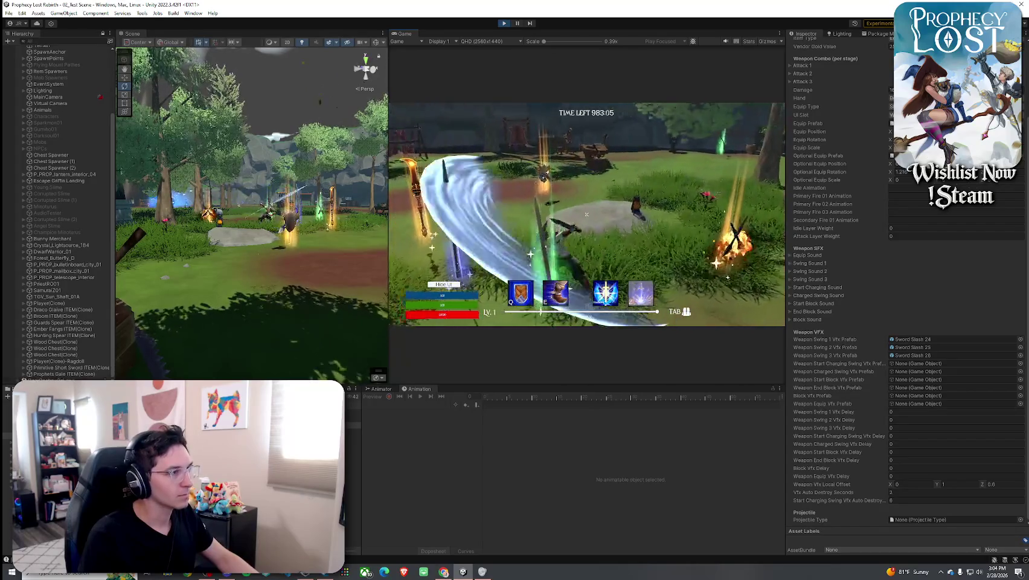
pyautogui.click(586, 214)
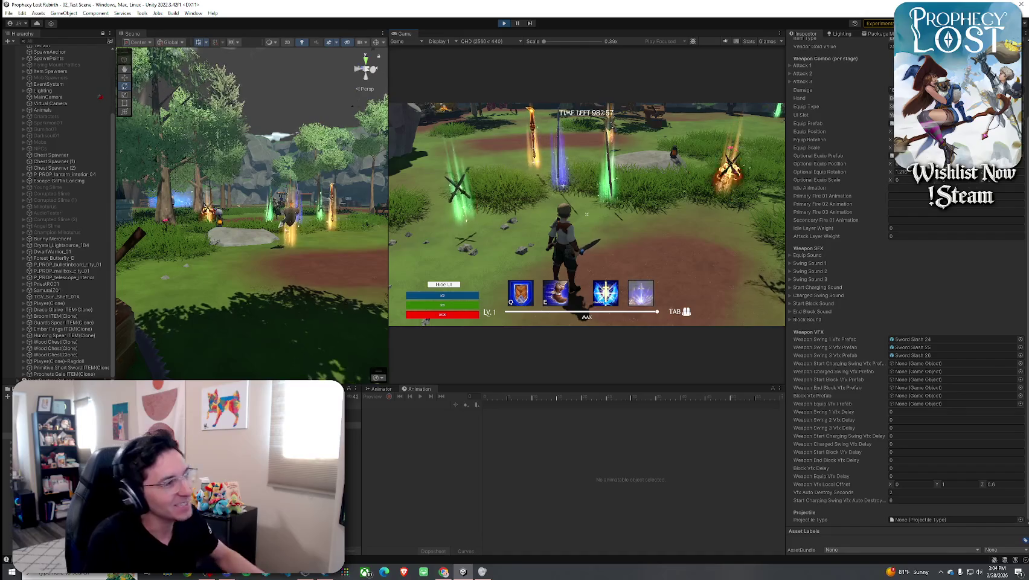
pyautogui.click(586, 214)
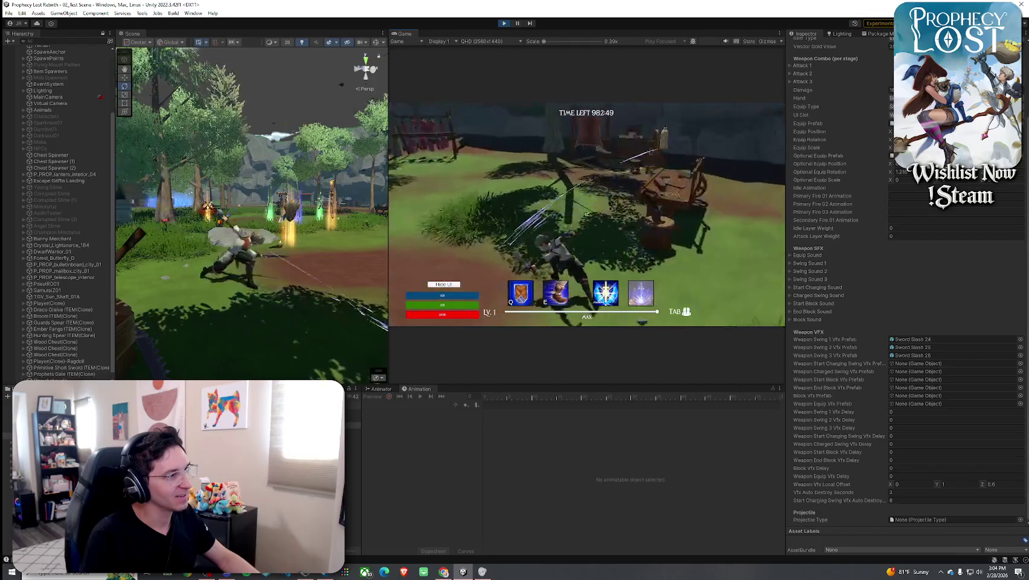
pyautogui.click(586, 214)
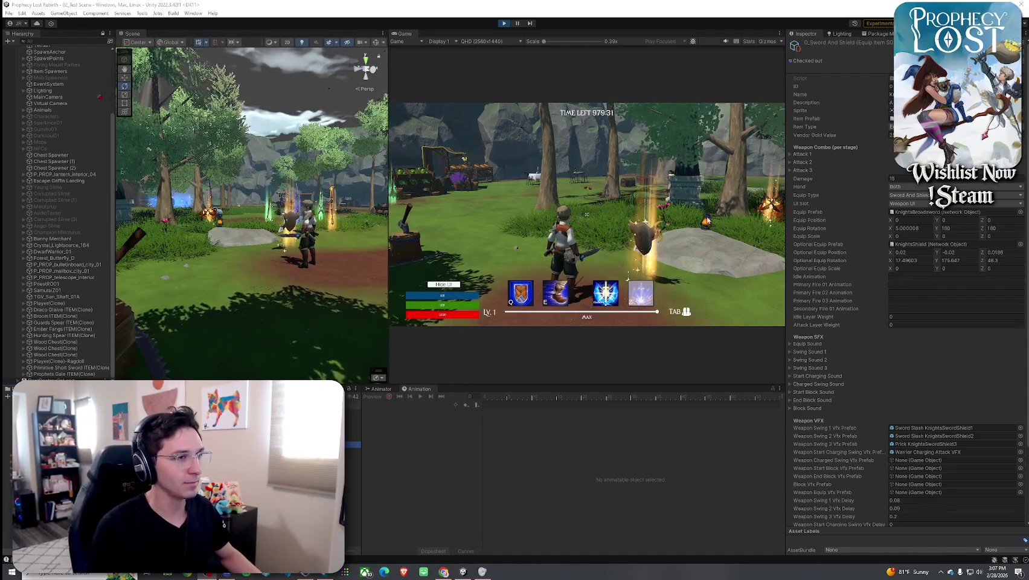
# Run the hero onto the large rock and swing a four-hit combo to test the slash VFX.
pyautogui.moveTo(585, 214)
pyautogui.press('w')
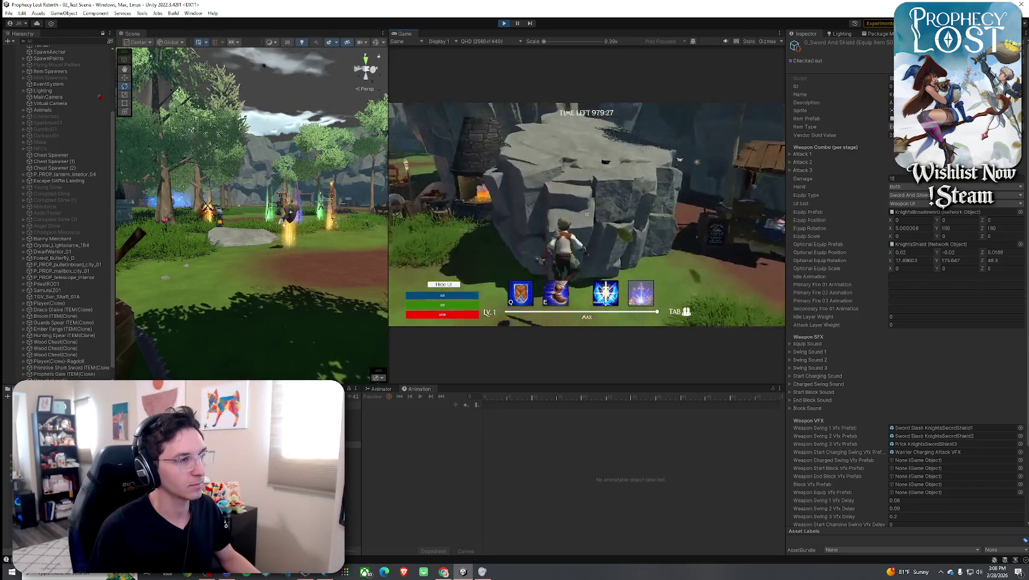
pyautogui.press('space')
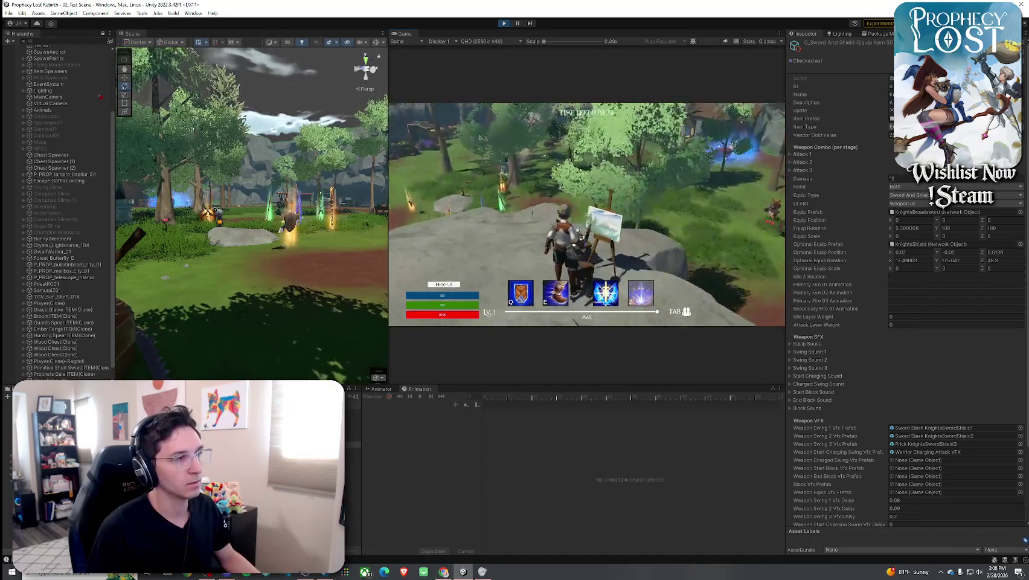
pyautogui.click(585, 213)
pyautogui.click(585, 213)
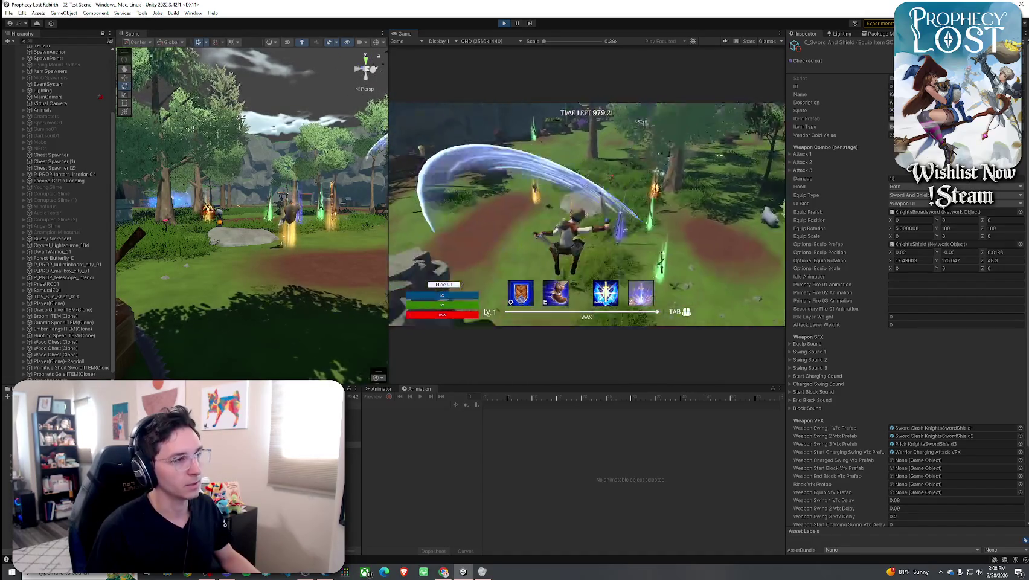
pyautogui.click(585, 213)
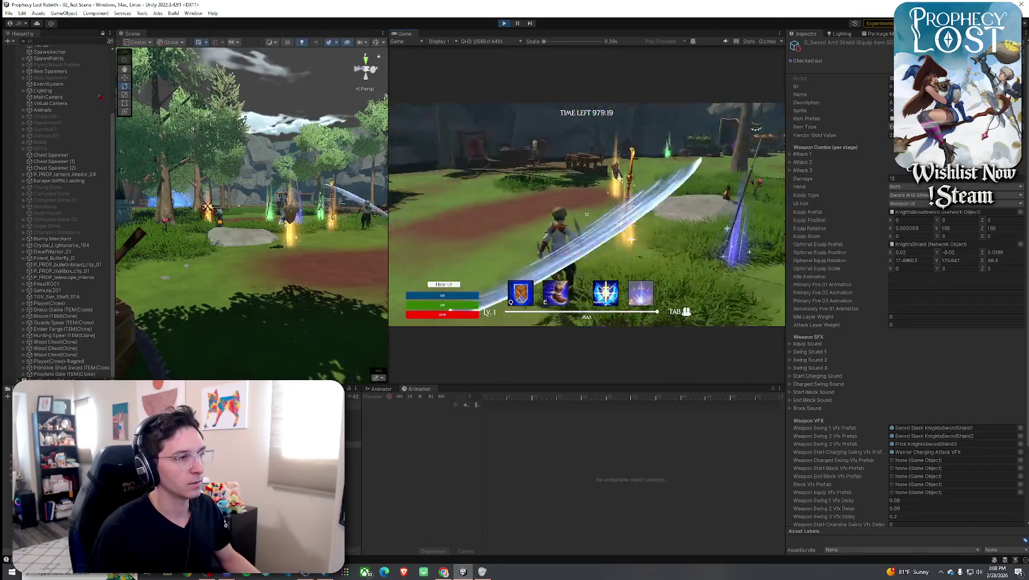
pyautogui.click(586, 214)
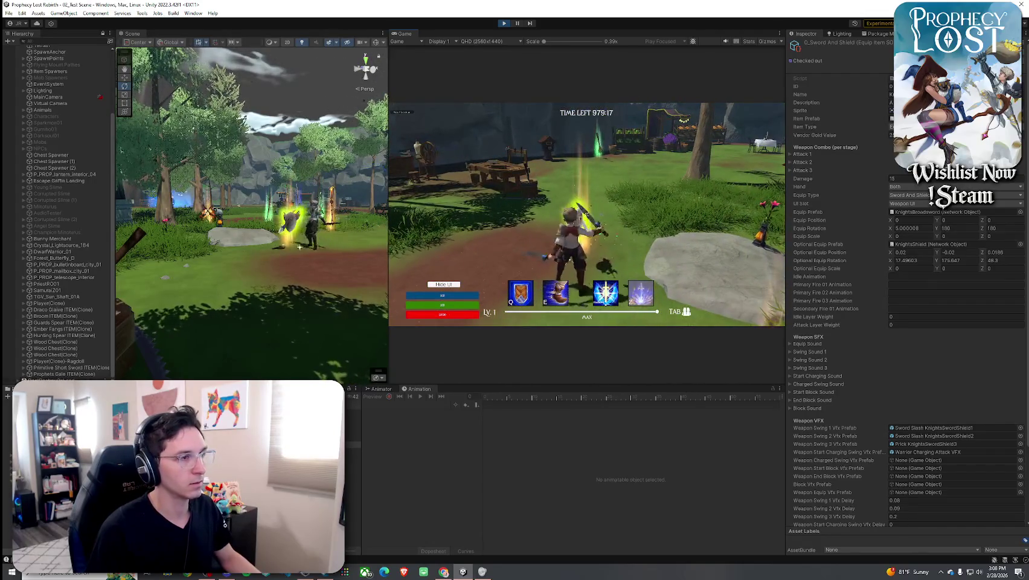
pyautogui.moveTo(587, 214)
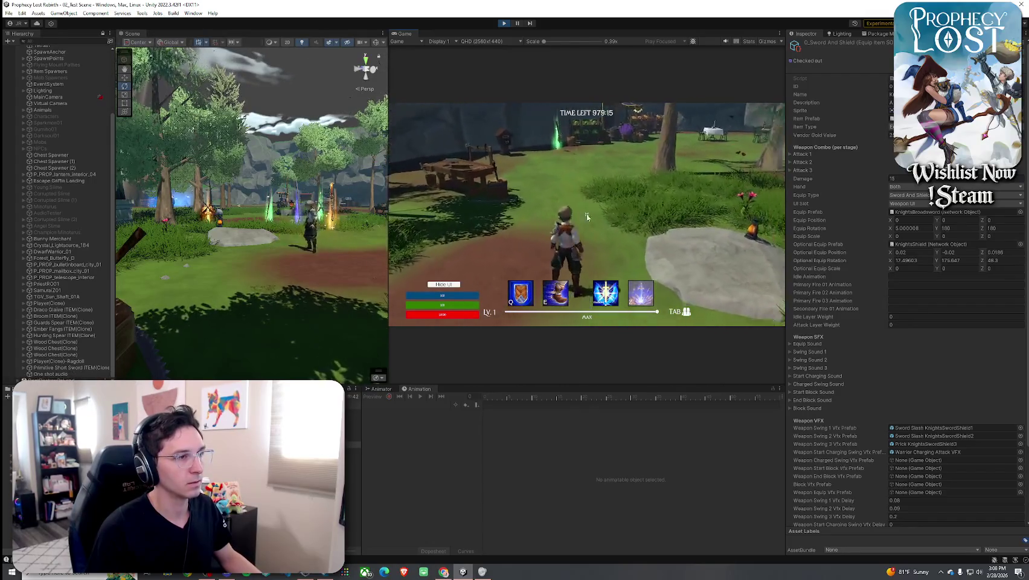
# Check the inventory, then test the sword's blue slash effect with several swings.
pyautogui.press('Tab')
pyautogui.press('Tab')
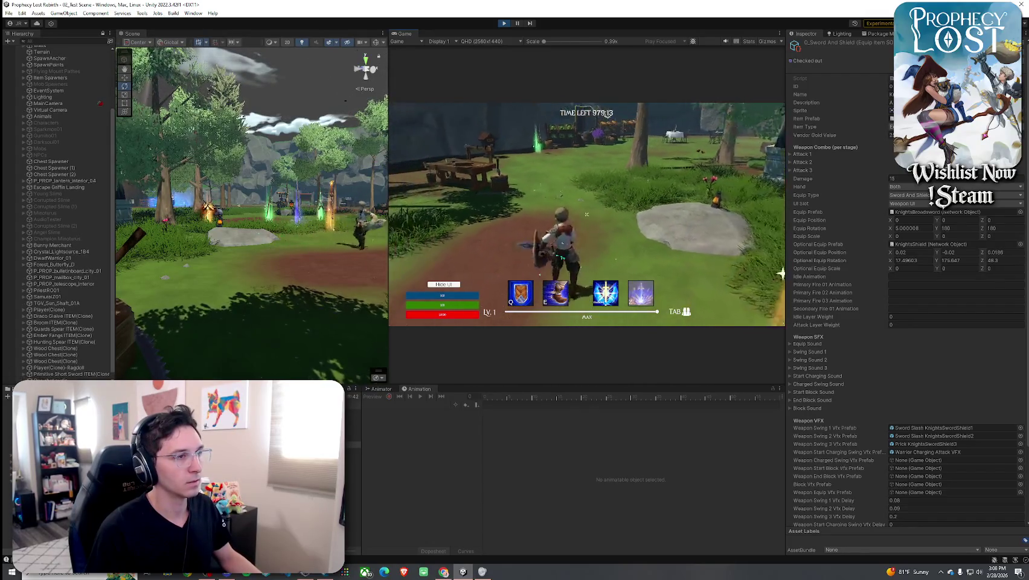
pyautogui.click(585, 213)
pyautogui.click(586, 214)
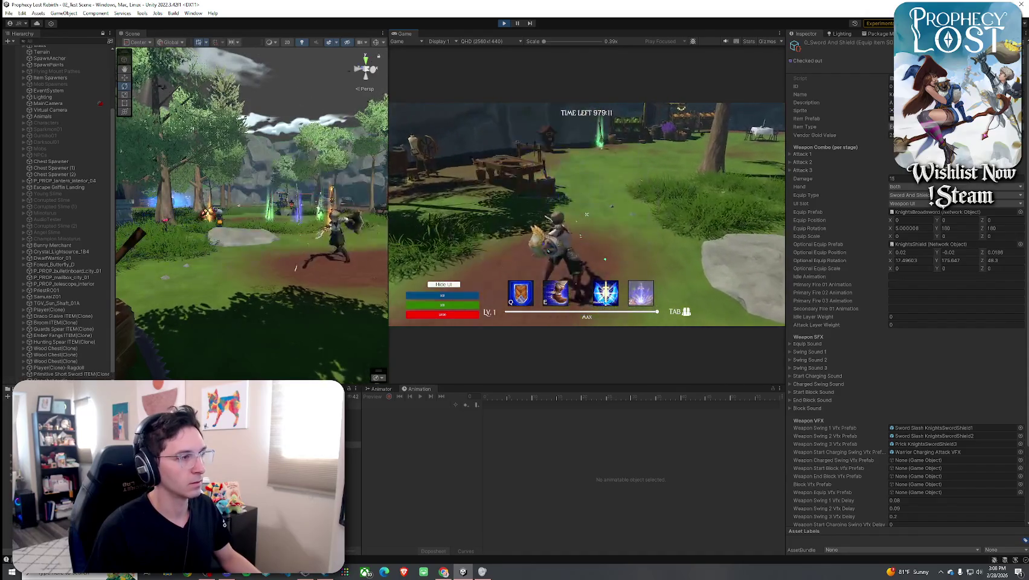
pyautogui.click(587, 214)
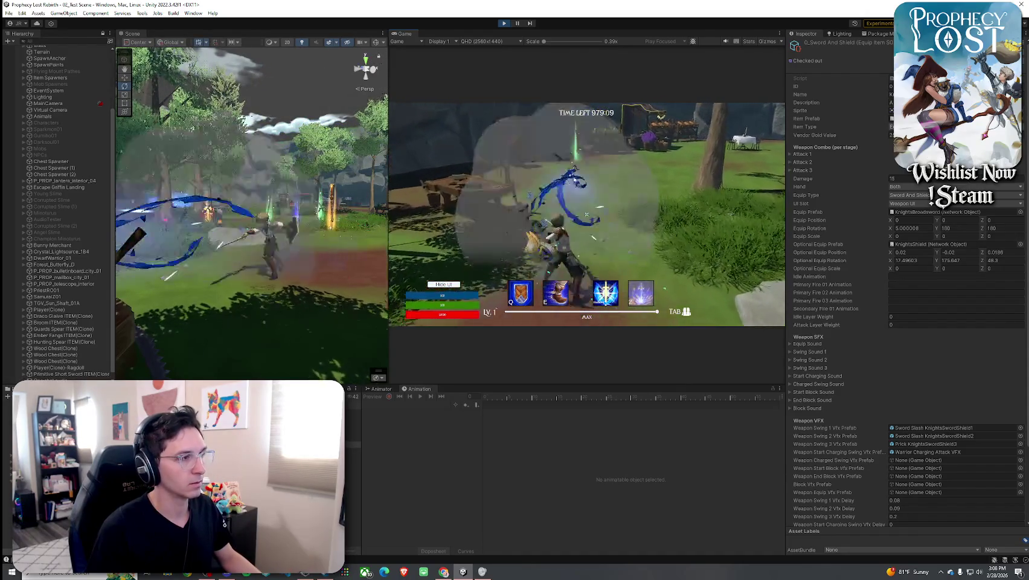
# Swap weapons in the inventory and test the new weapon's combo arcs and horizontal slash.
pyautogui.press('Tab')
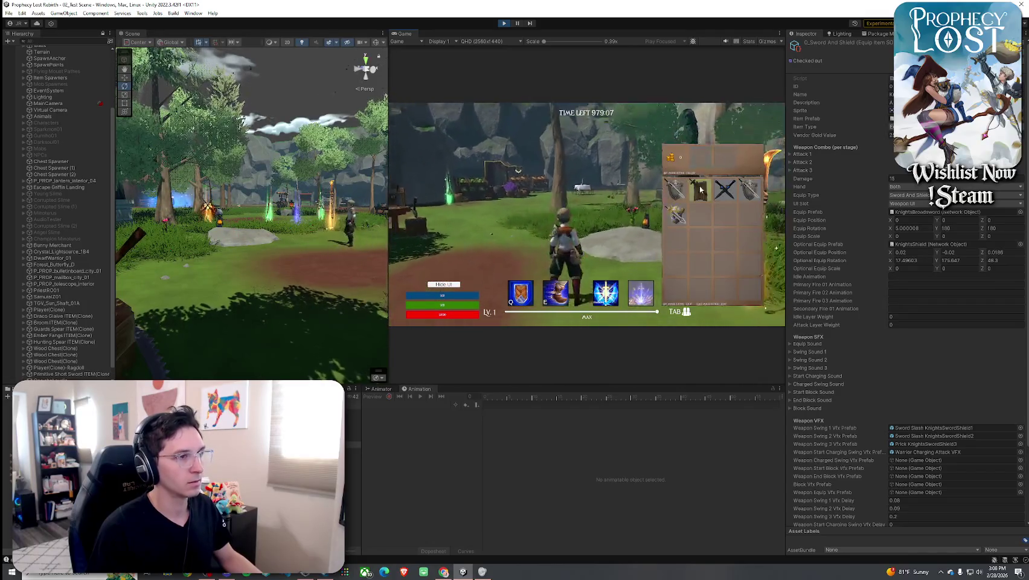
pyautogui.press('Tab')
pyautogui.click(587, 213)
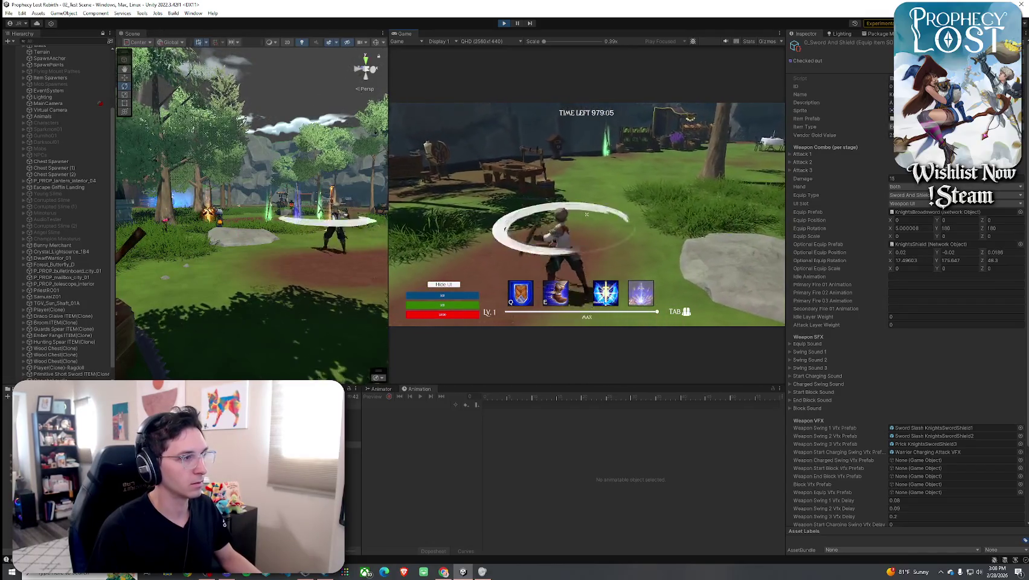
pyautogui.click(586, 213)
pyautogui.click(586, 214)
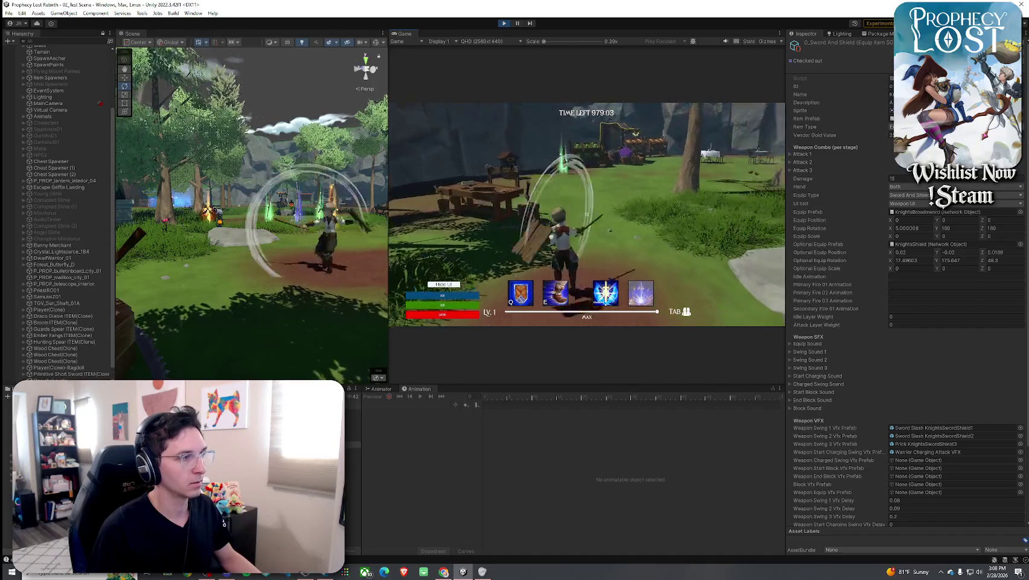
pyautogui.click(587, 214)
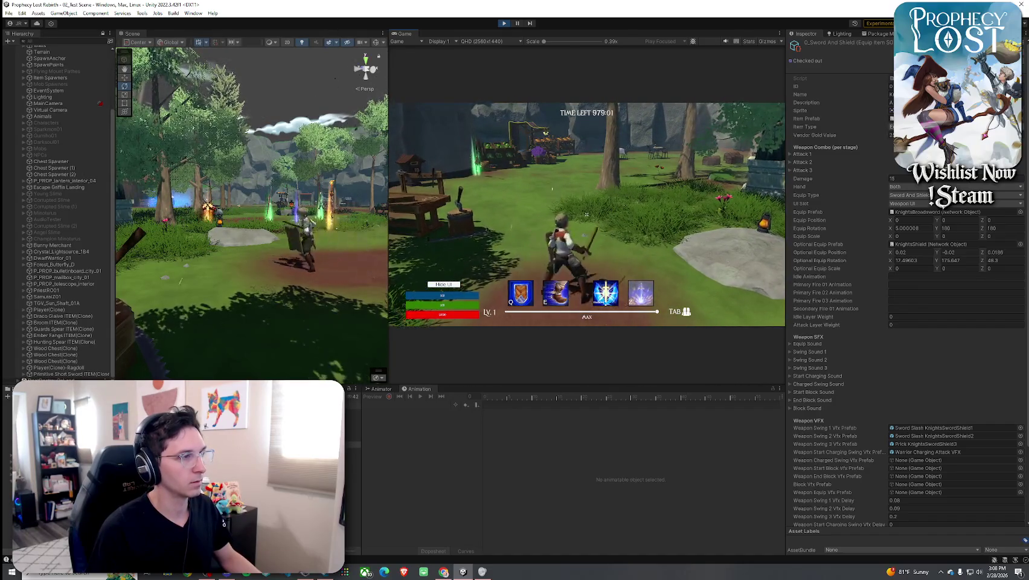
pyautogui.click(587, 214)
# Test a charged heavy attack, a spear thrust, and jumping and landing swings.
pyautogui.press('w')
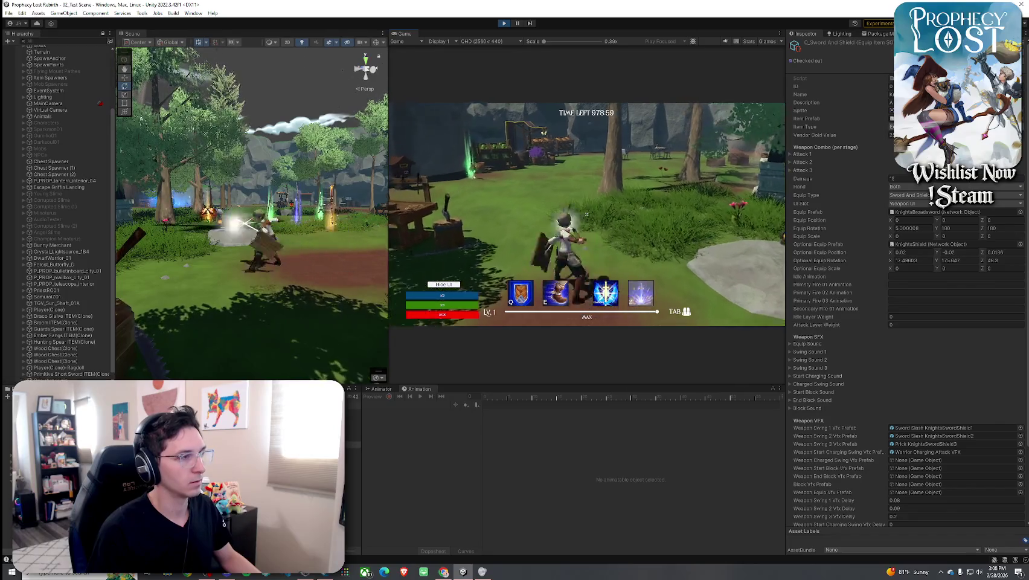
pyautogui.click(586, 214)
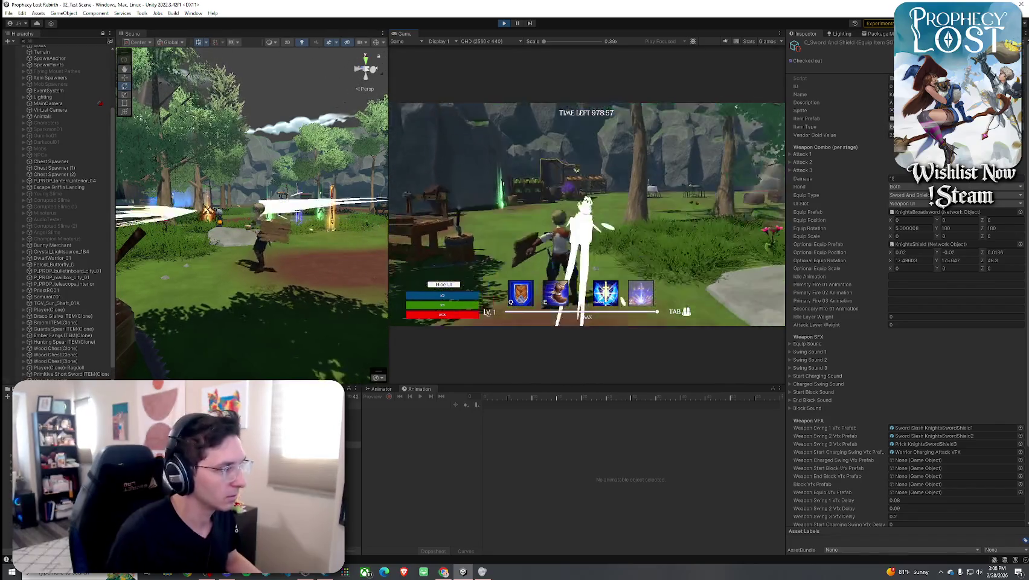
pyautogui.click(587, 214)
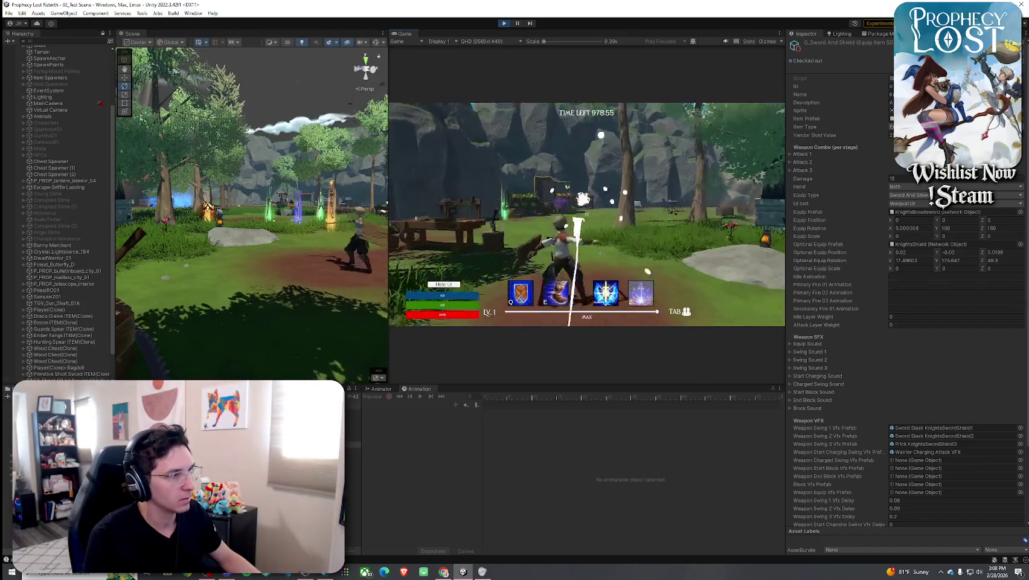
pyautogui.click(586, 213)
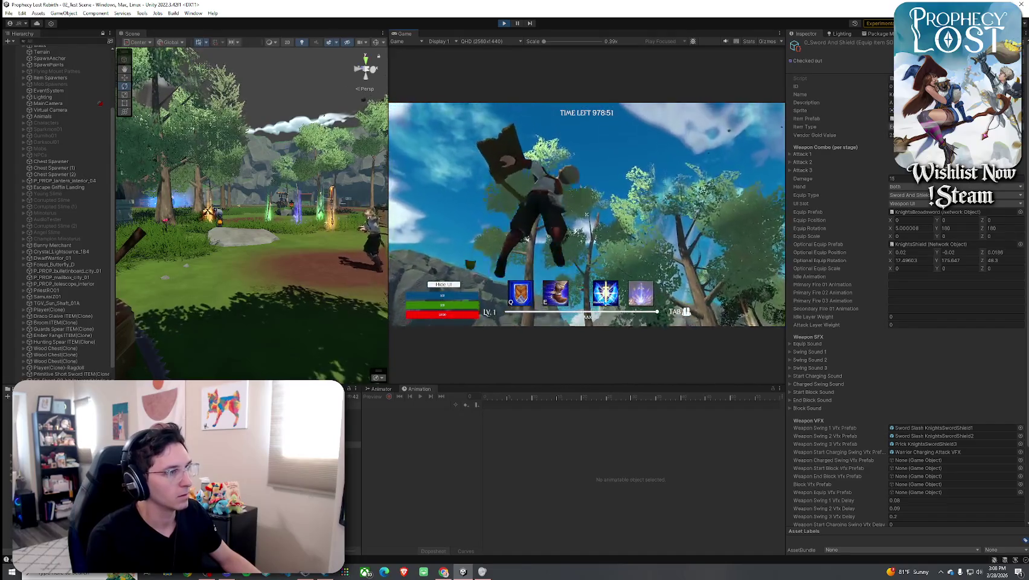
pyautogui.click(586, 213)
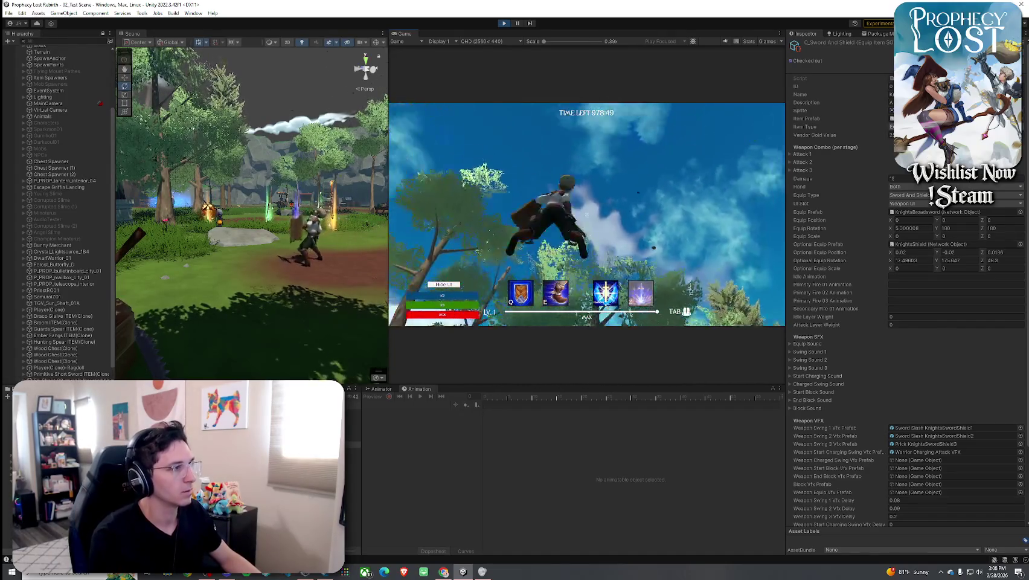
pyautogui.click(587, 214)
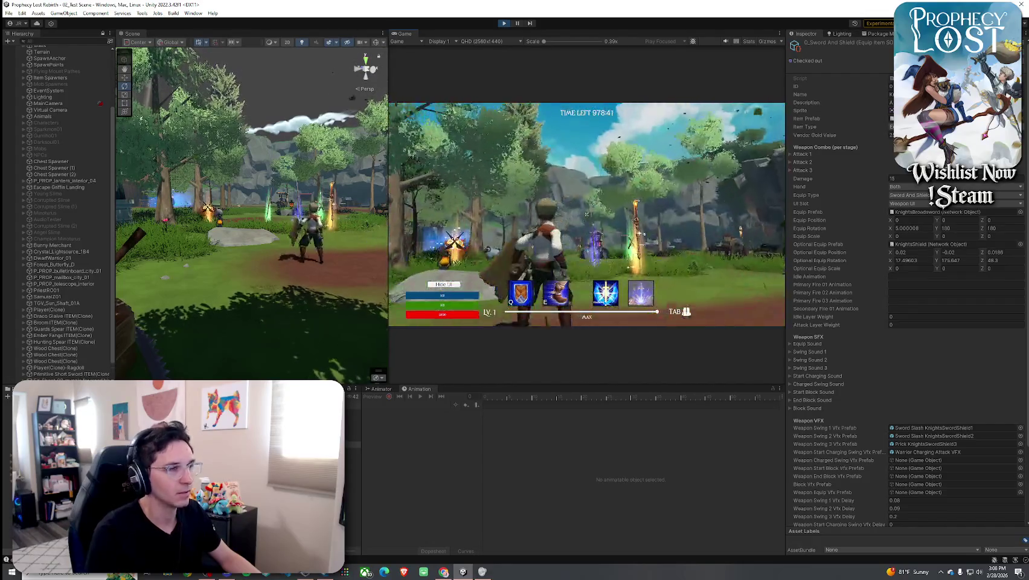
# Swing the sword-and-shield combo to show its white slash streaks, then leave the game.
pyautogui.click(586, 214)
pyautogui.click(586, 214)
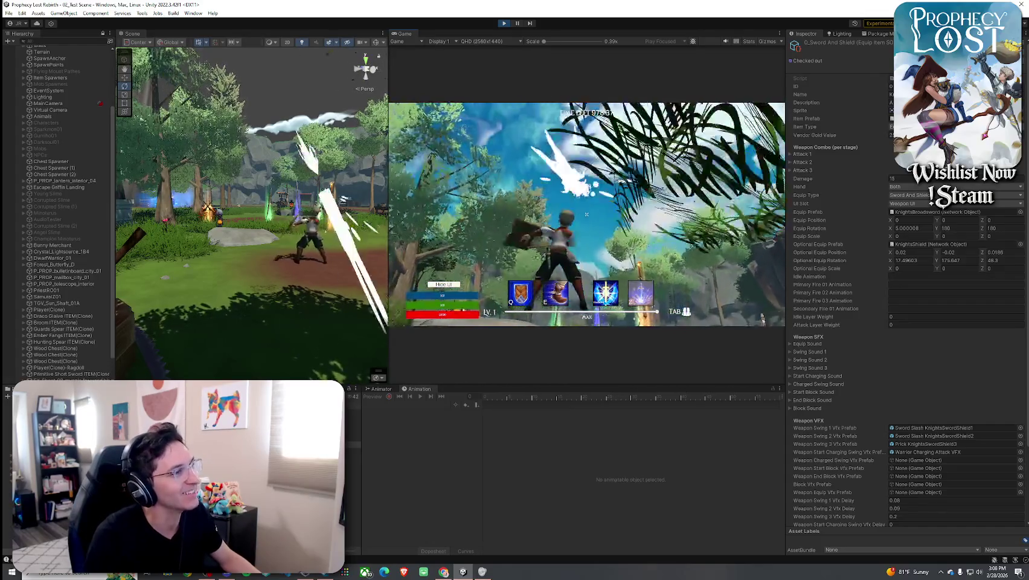
pyautogui.click(586, 214)
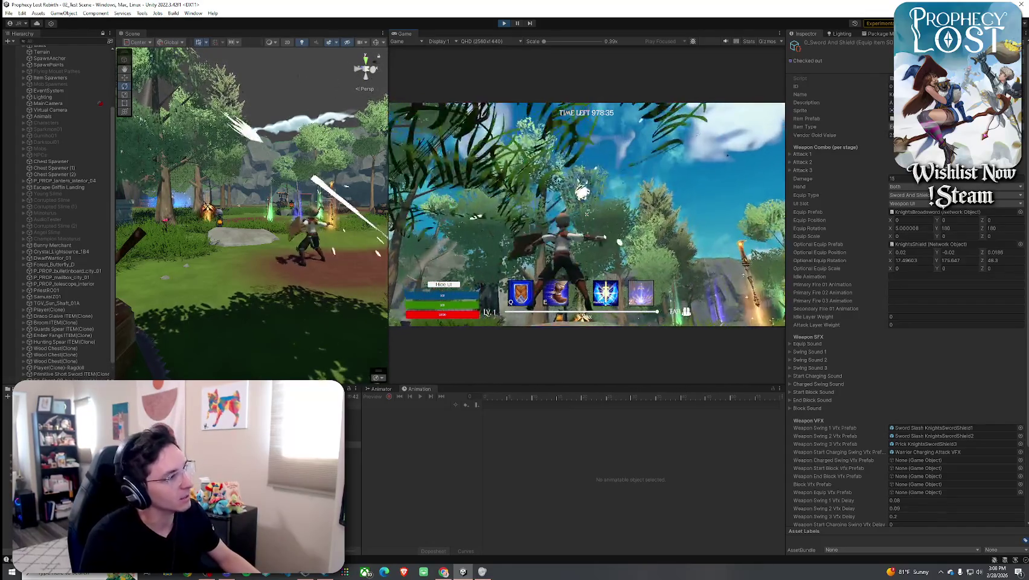
pyautogui.click(586, 214)
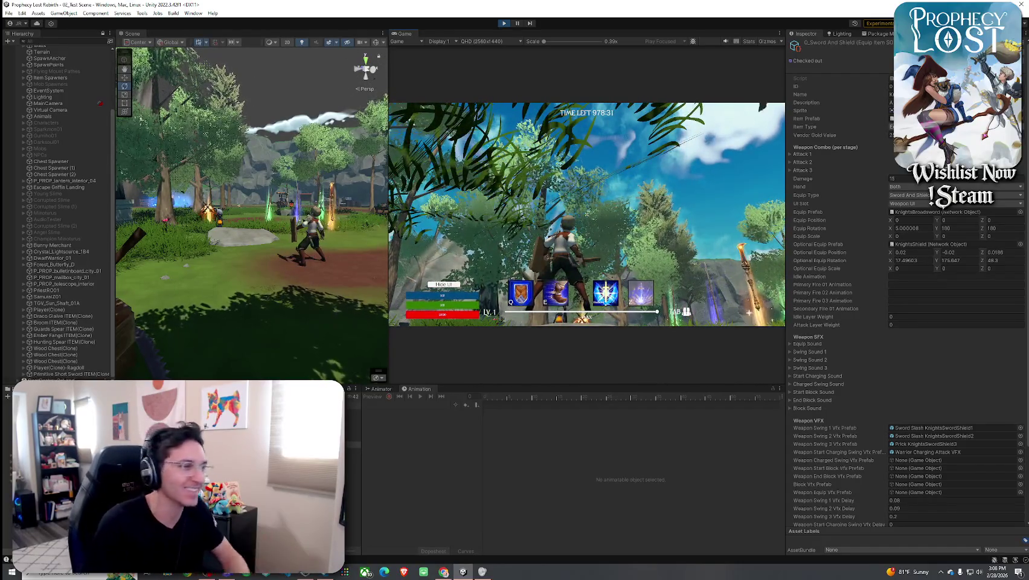
pyautogui.press('super')
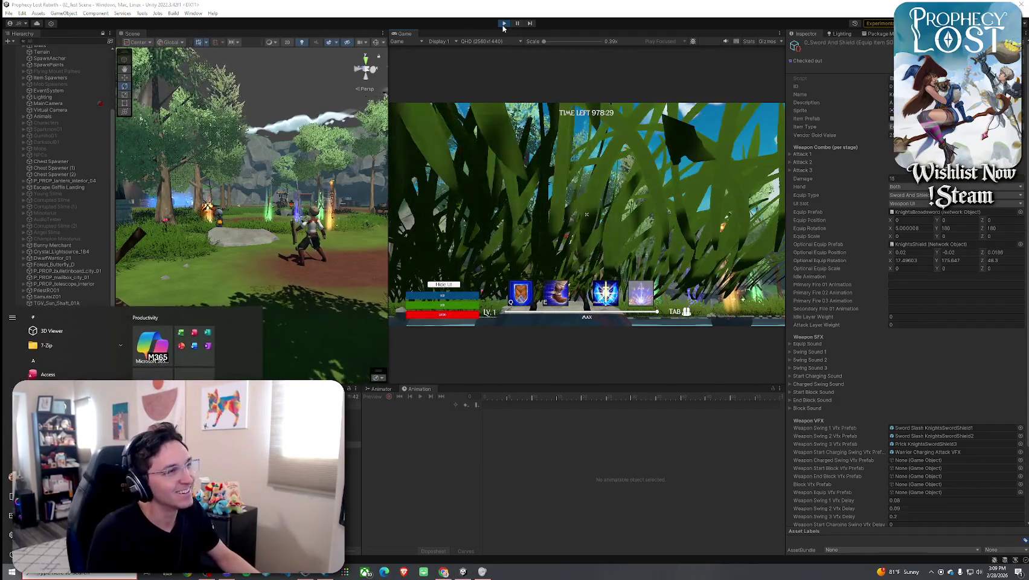
# Open 2_Training Sword And Shield's 4_Wood Blade Slash projectile and FX_Shoot_08 effect, then return to the scene.
pyautogui.scroll(-3, 904, 410)
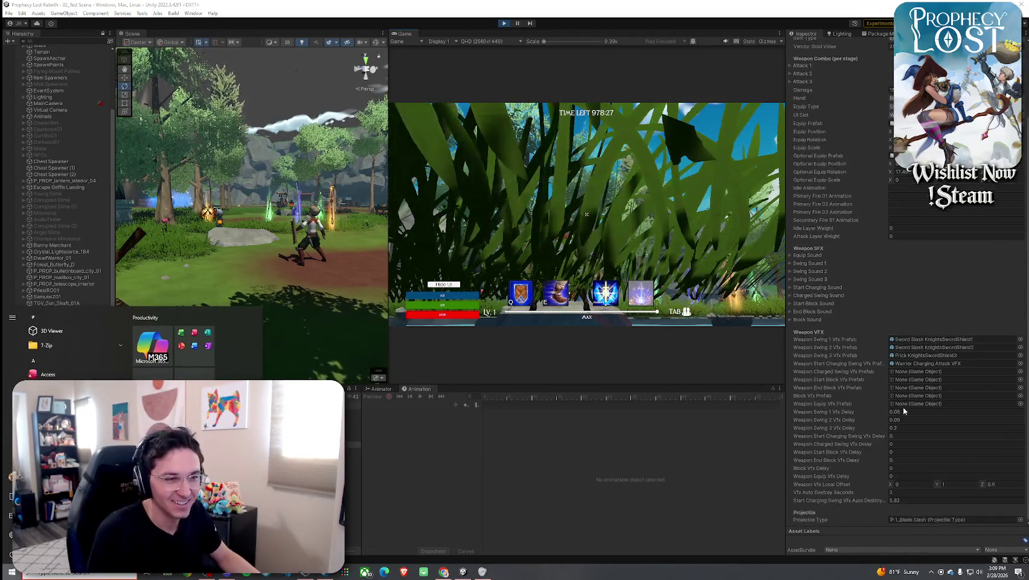
pyautogui.click(348, 490)
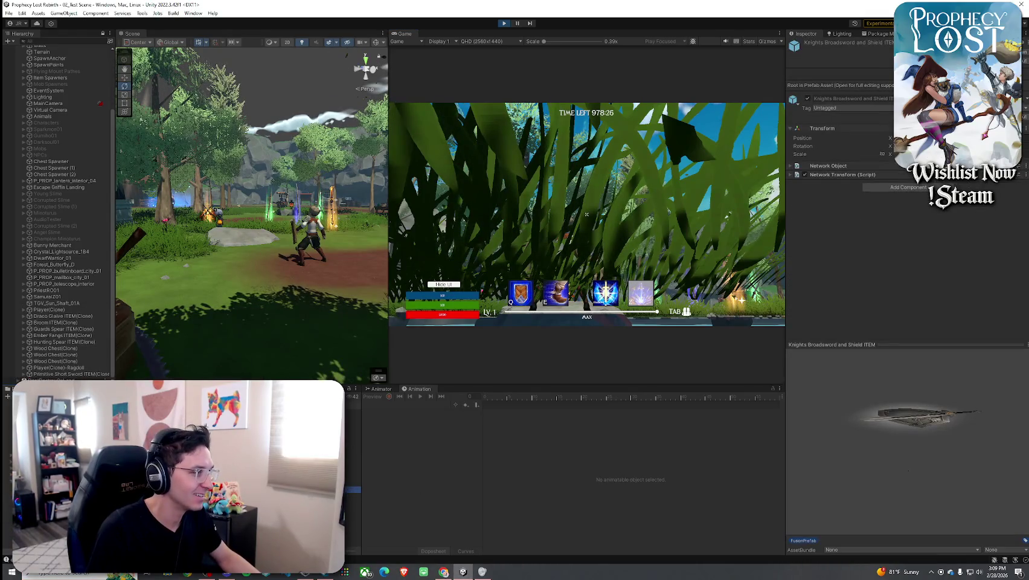
pyautogui.click(355, 451)
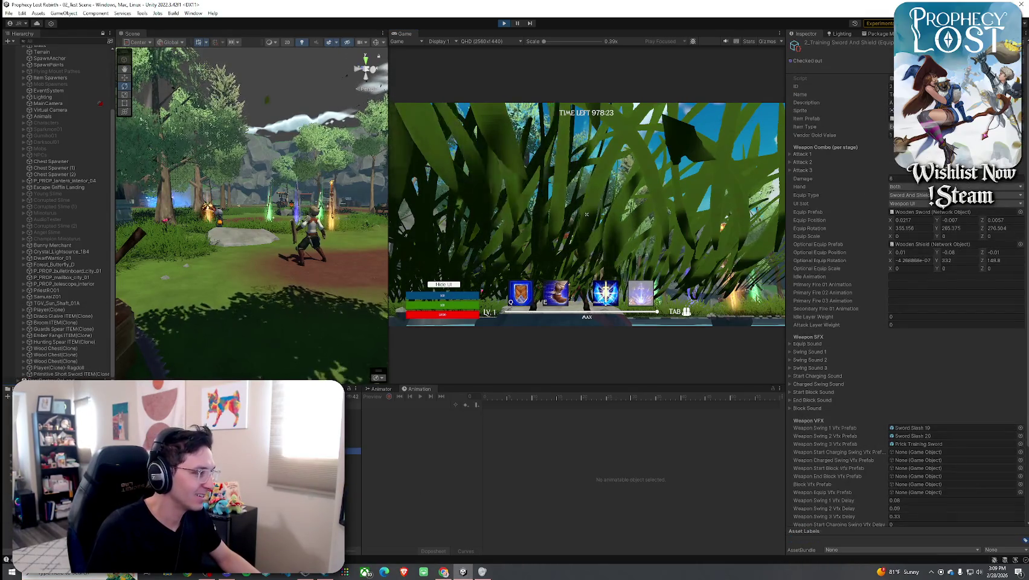
pyautogui.scroll(-3, 932, 400)
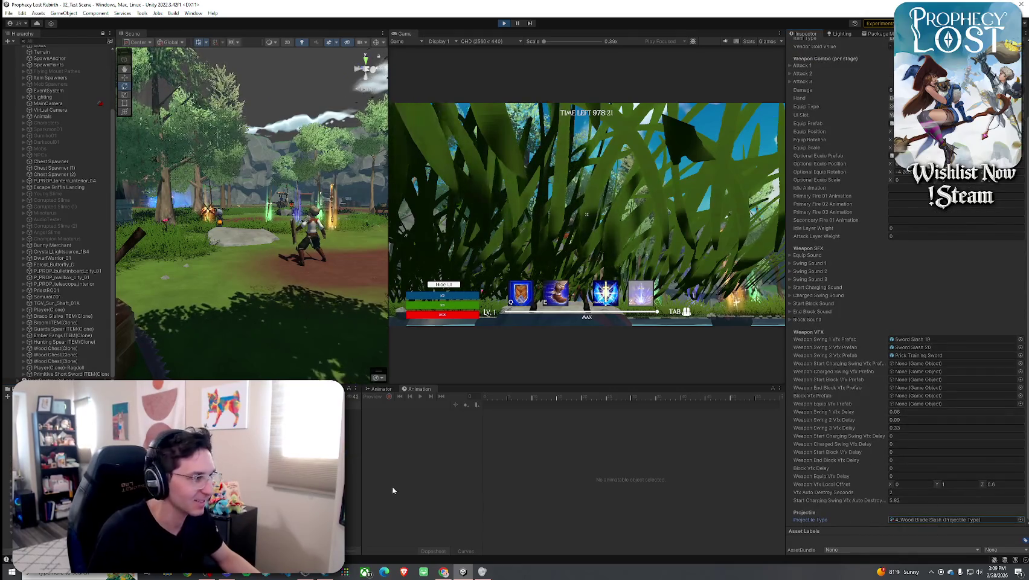
pyautogui.doubleClick(954, 519)
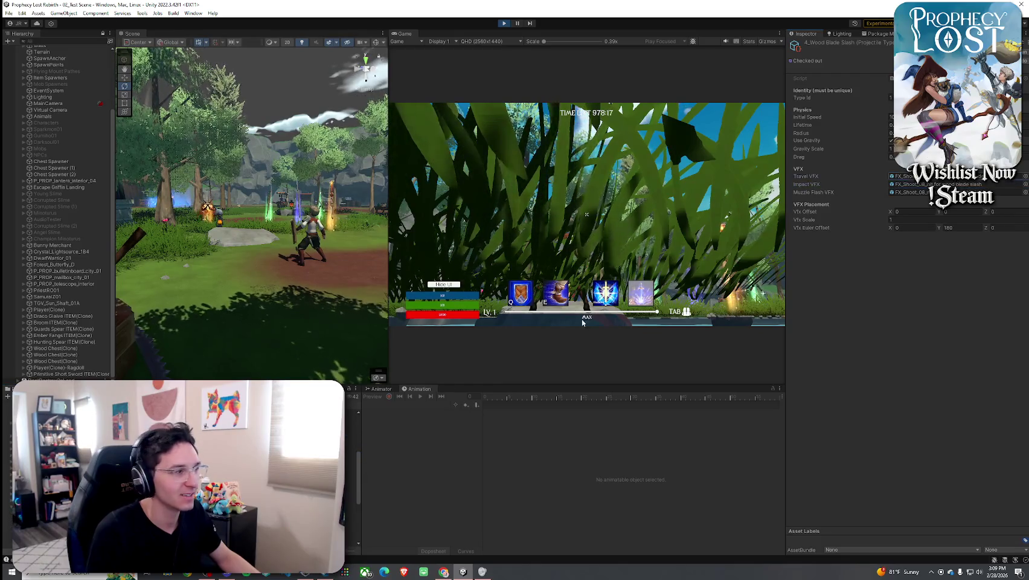
pyautogui.doubleClick(924, 176)
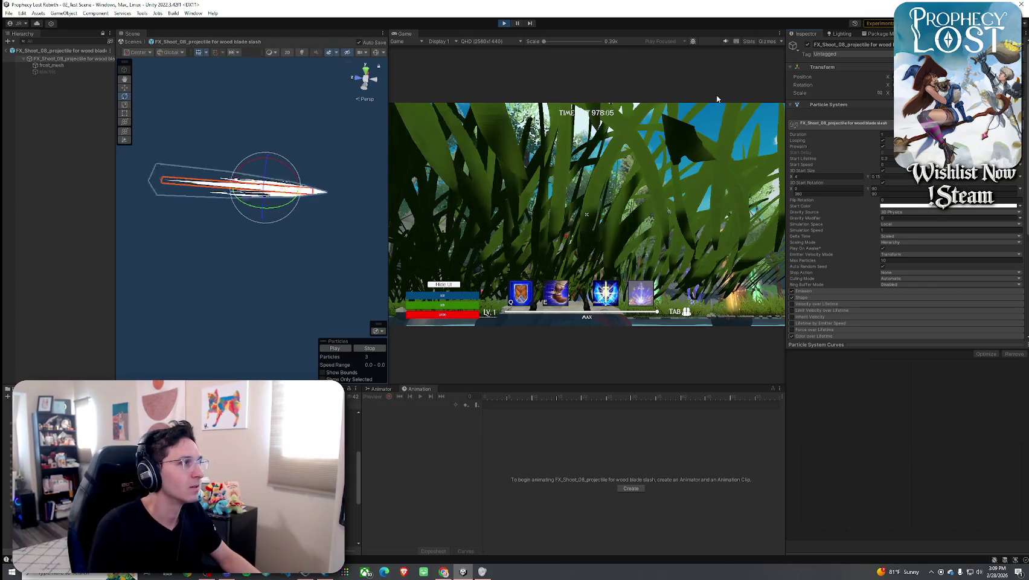
pyautogui.click(8, 51)
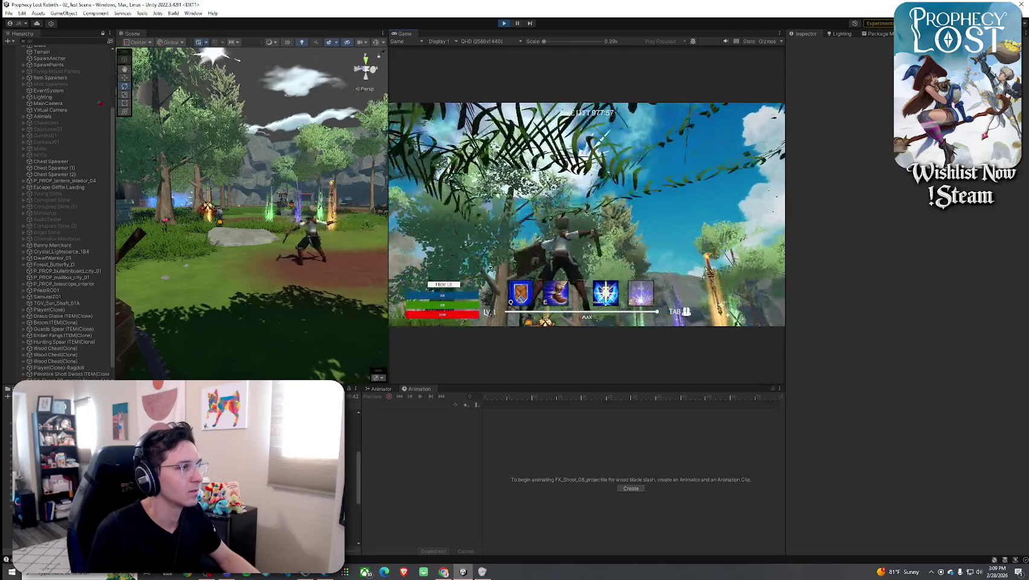
# Refocus the running game, jump, and swing the sword twice to show the slash.
pyautogui.press('super')
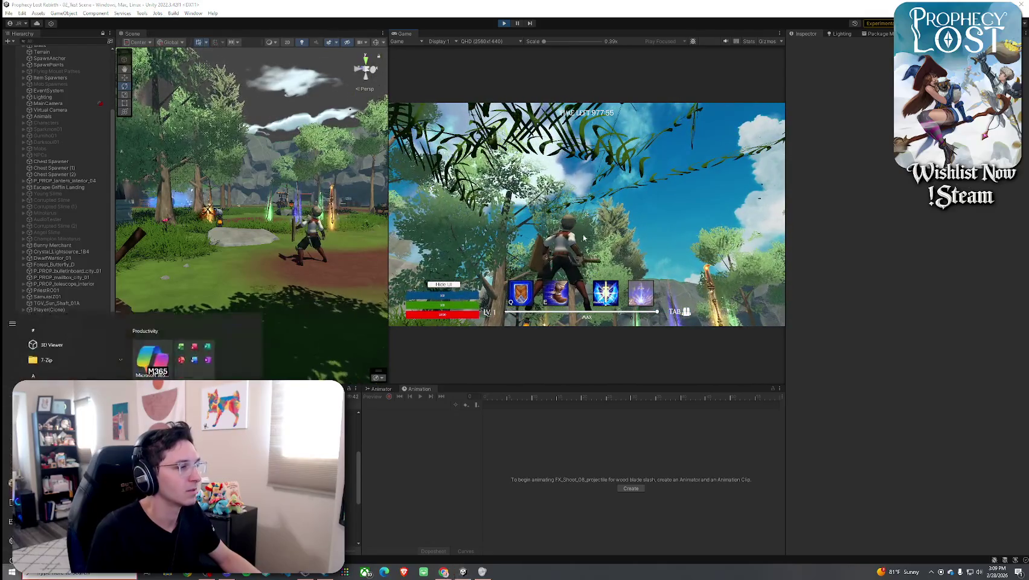
pyautogui.click(410, 372)
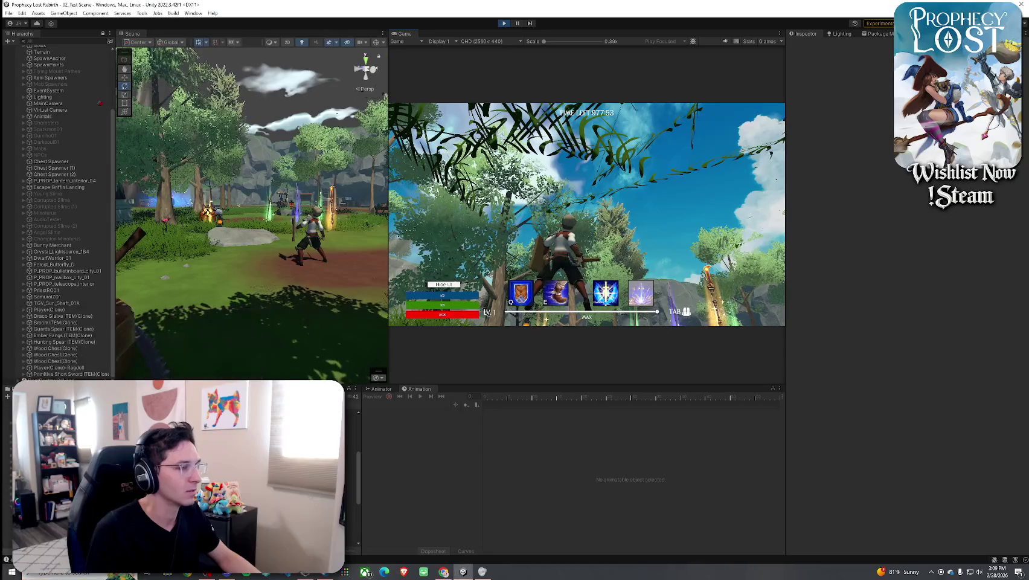
pyautogui.press('space')
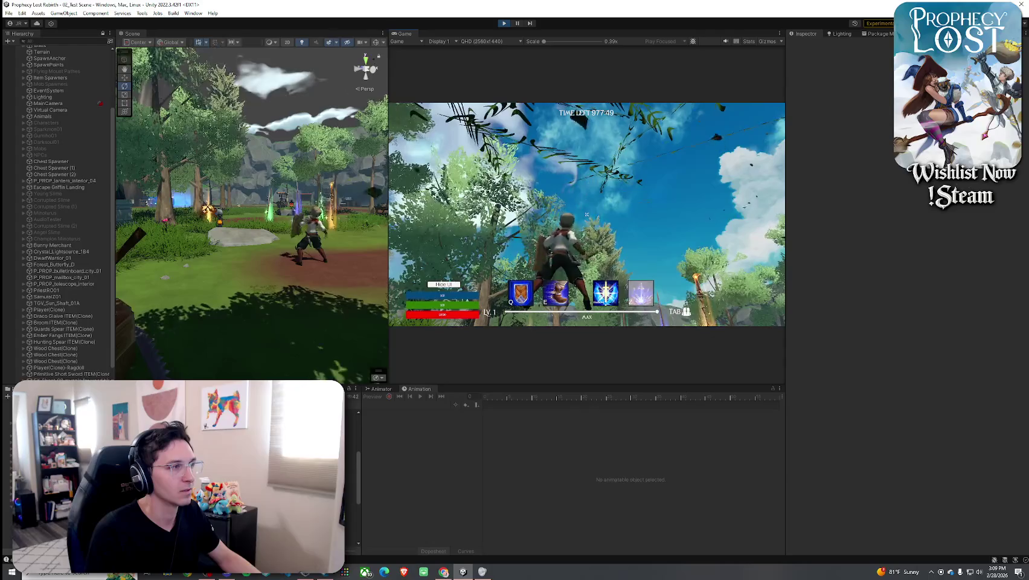
pyautogui.click(586, 214)
pyautogui.click(586, 213)
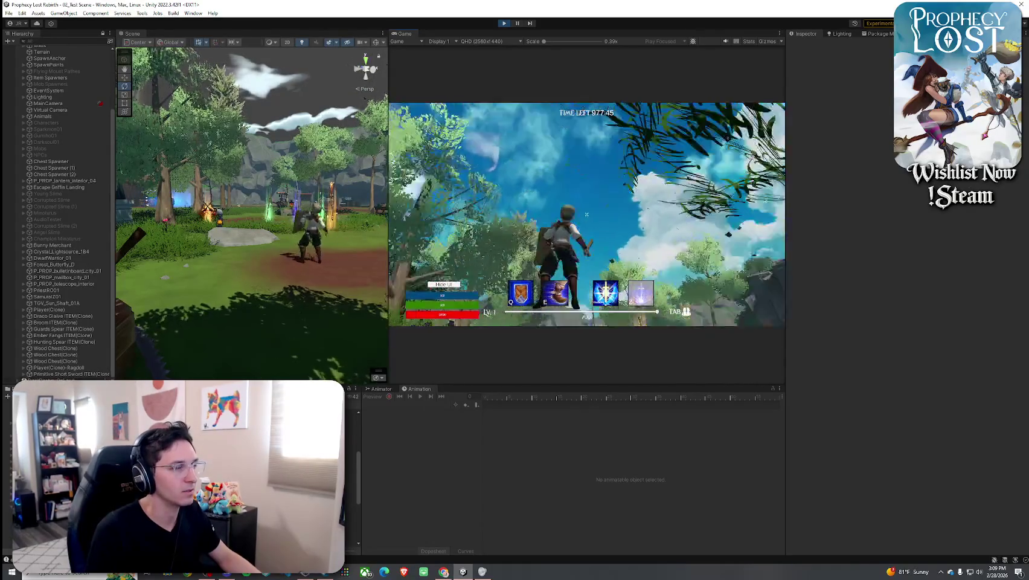
pyautogui.press('space')
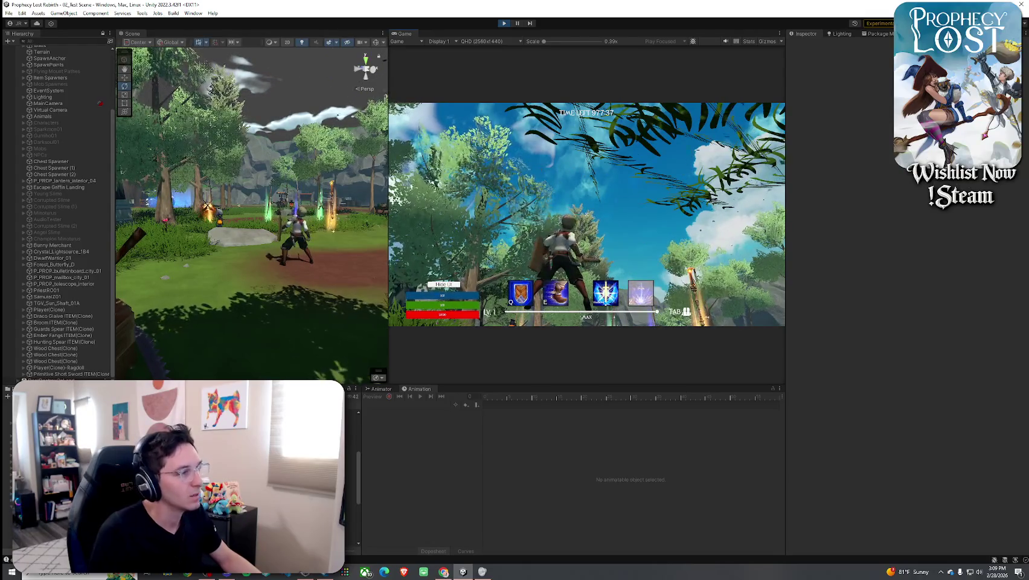
# Swing a full combo, then bring up the training sword's Sword Slash 19, 20 and Prick VFX settings.
pyautogui.click(586, 214)
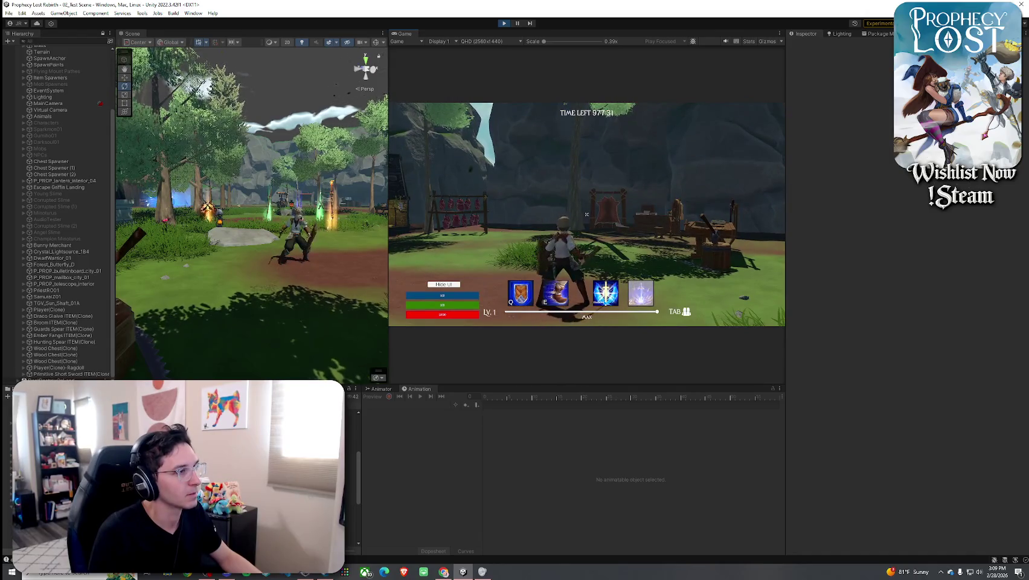
pyautogui.click(586, 214)
pyautogui.click(586, 215)
pyautogui.click(587, 214)
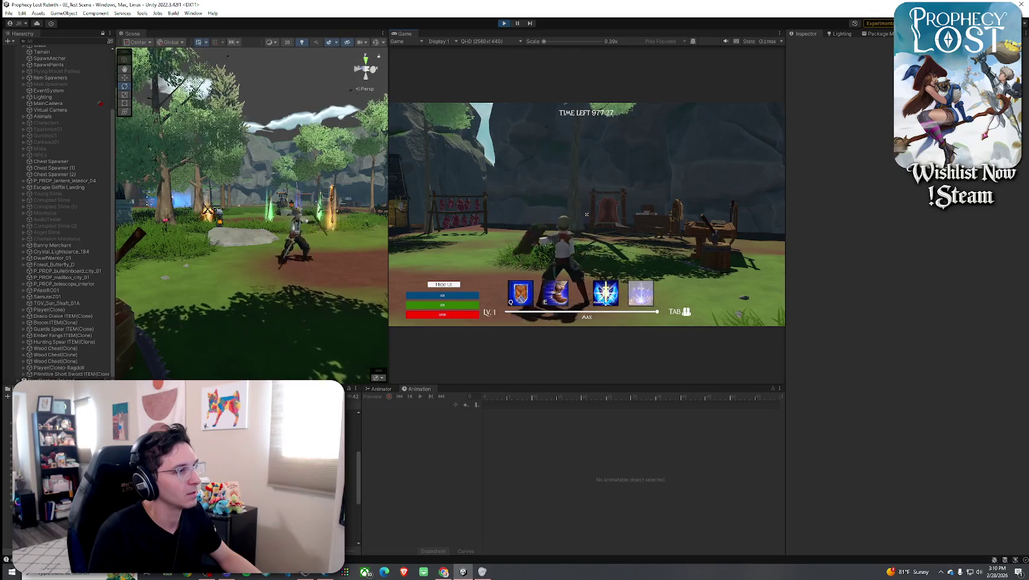
pyautogui.click(587, 214)
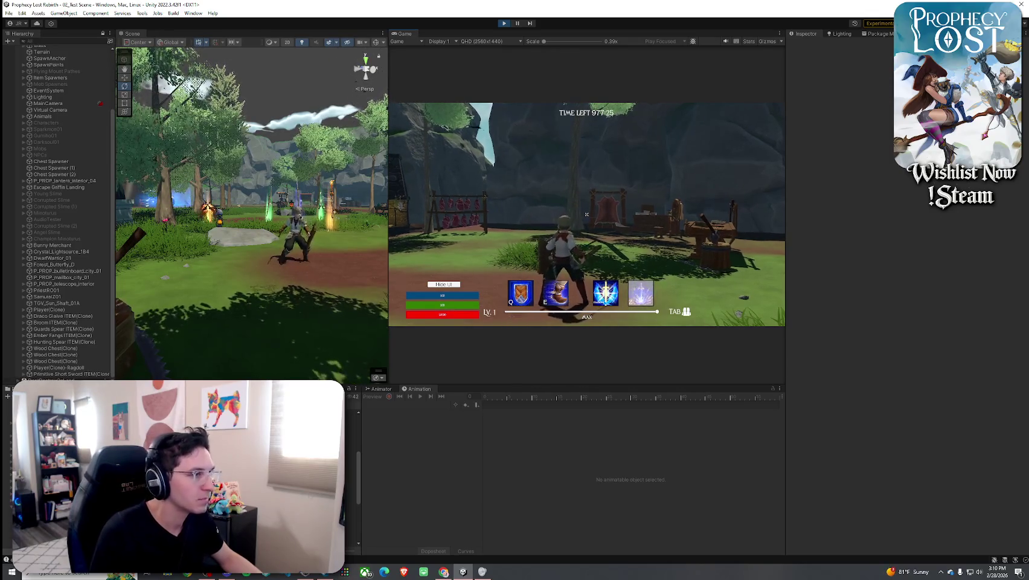
pyautogui.click(586, 214)
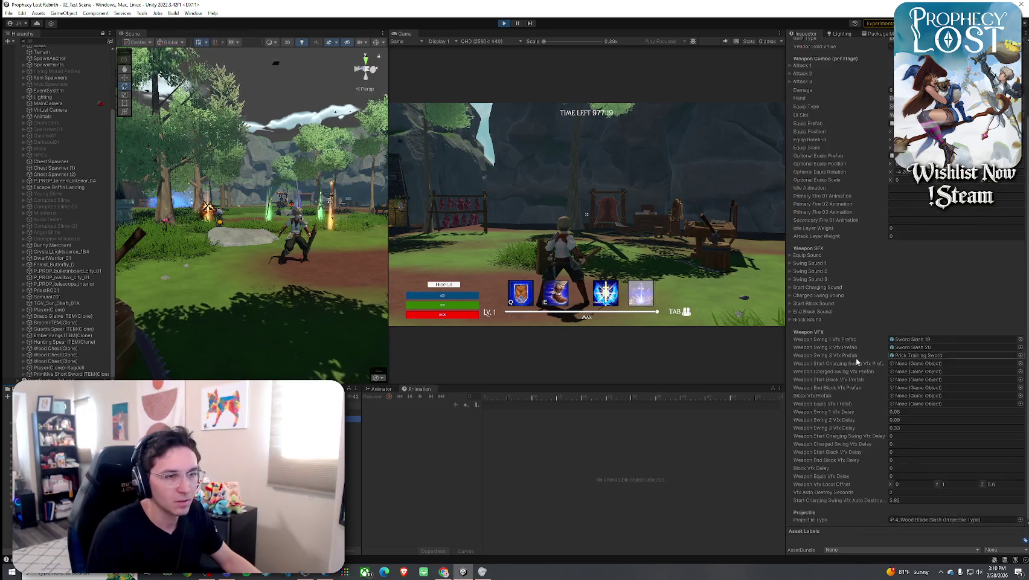
# Locate the Sword Slash 19 swing prefab and compare its slash in the running game.
pyautogui.click(918, 339)
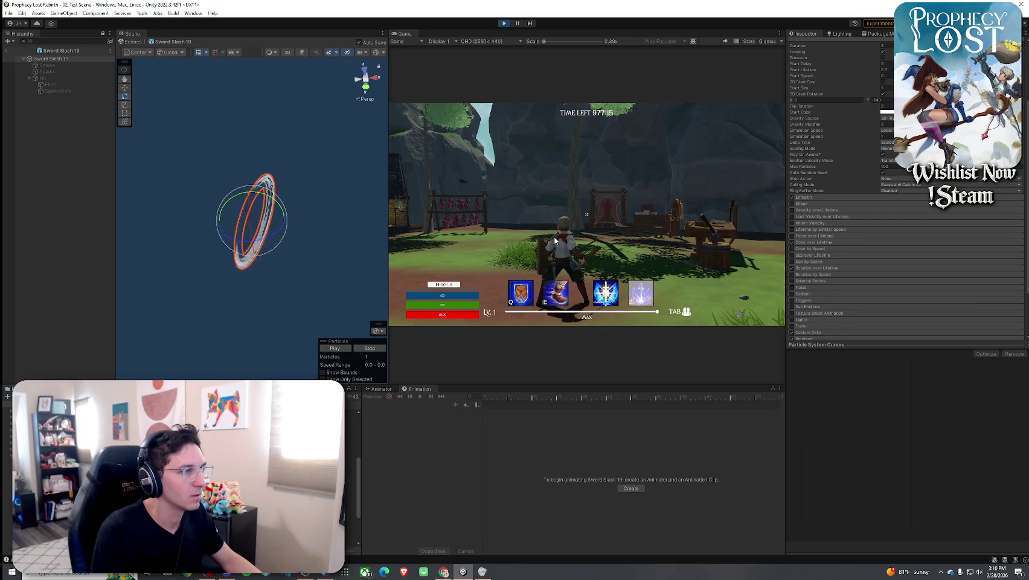
pyautogui.click(586, 214)
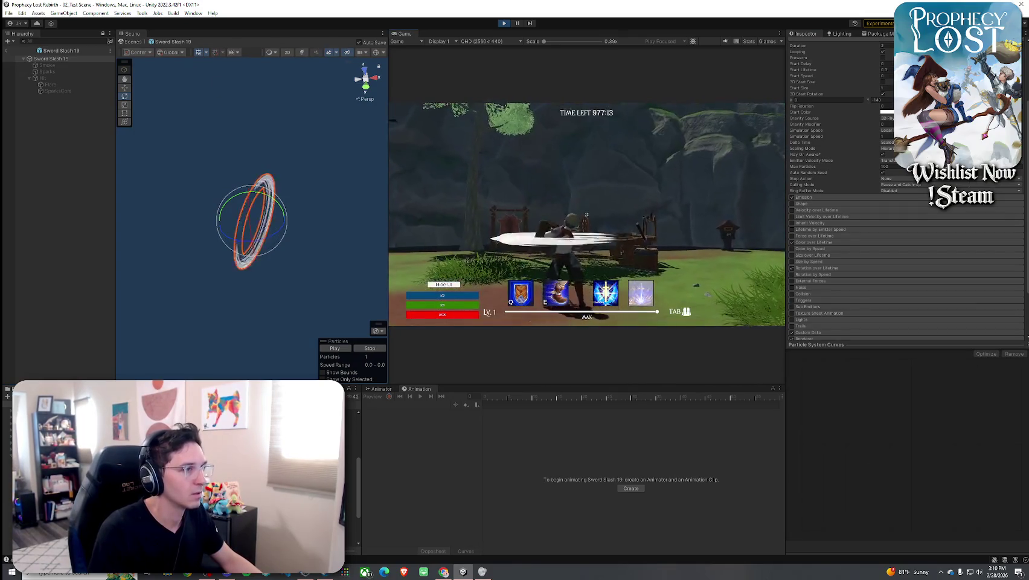
pyautogui.click(586, 213)
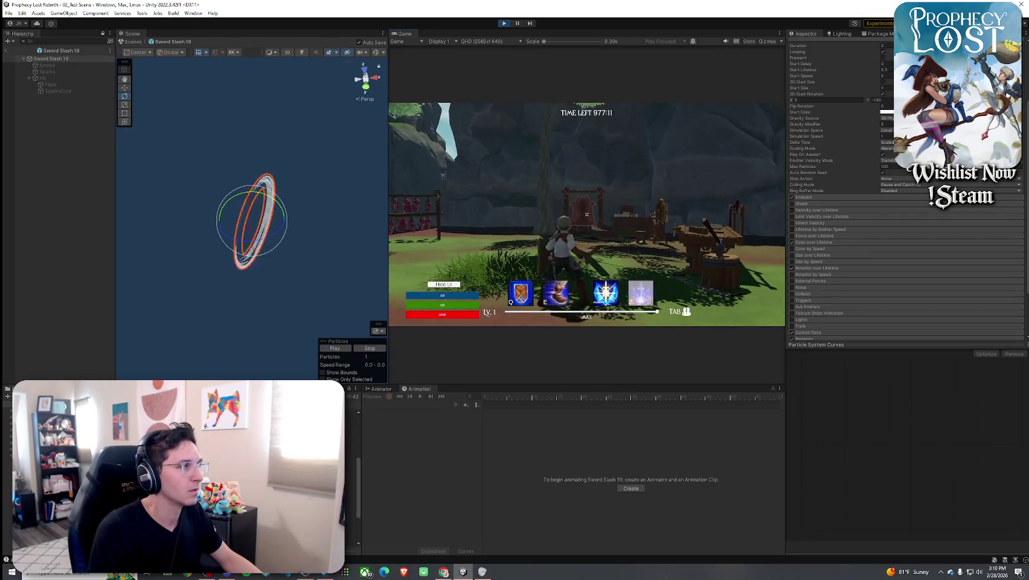
pyautogui.click(586, 214)
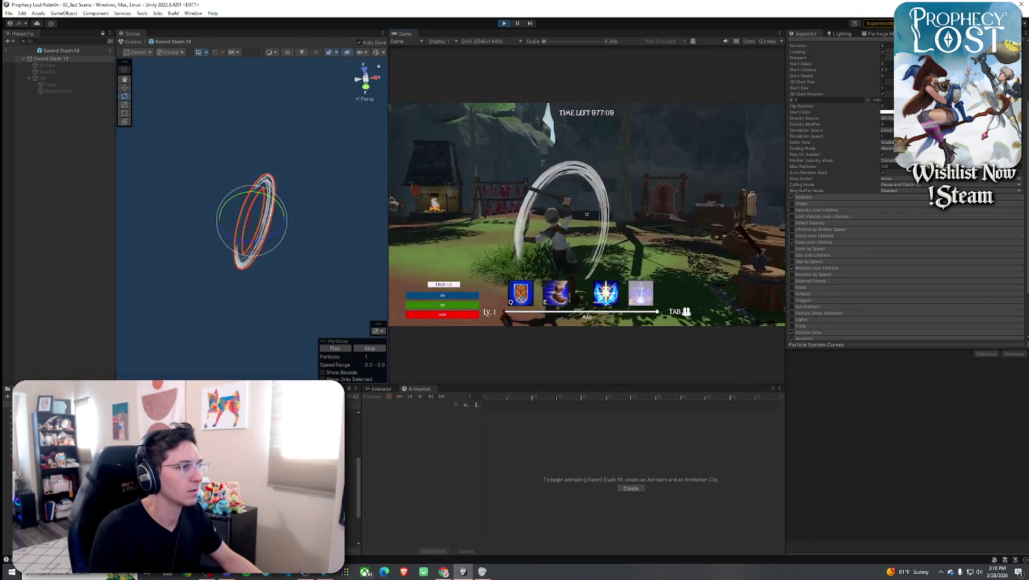
pyautogui.press('super')
pyautogui.click(7, 53)
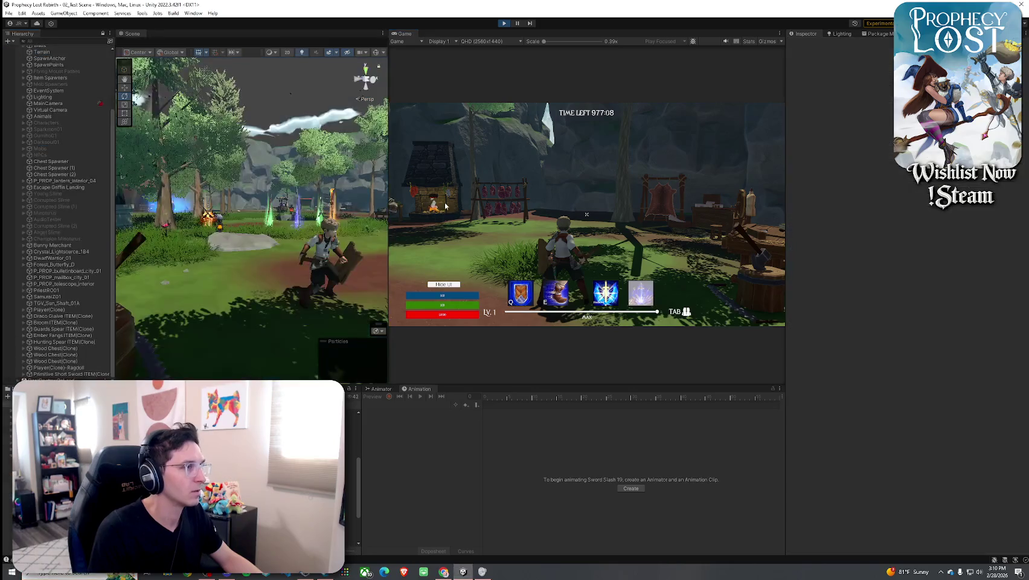
# Test alternating vertical and horizontal sword slashes in the game.
pyautogui.click(586, 213)
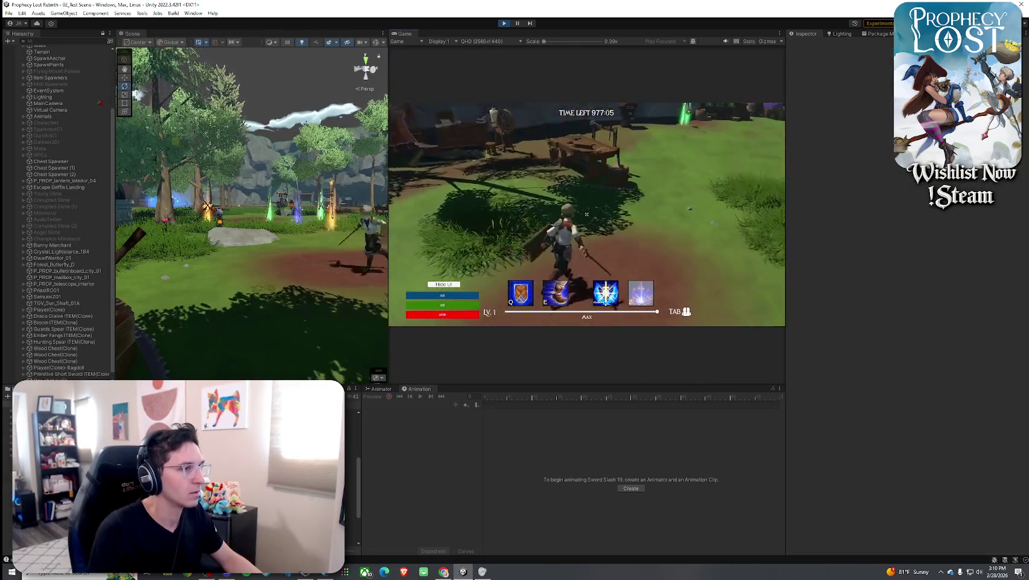
pyautogui.click(586, 214)
pyautogui.click(586, 214)
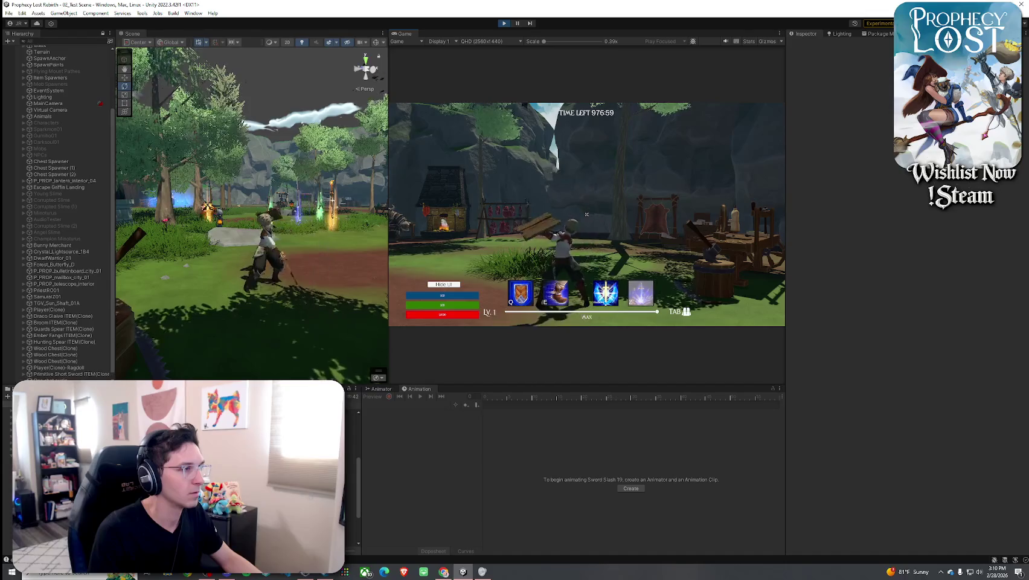
pyautogui.click(587, 214)
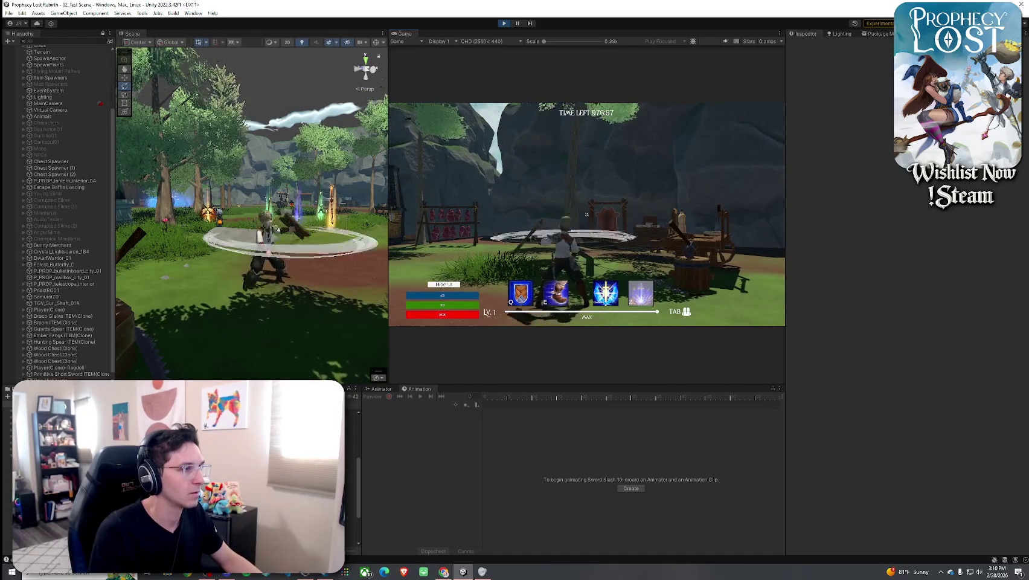
pyautogui.click(586, 214)
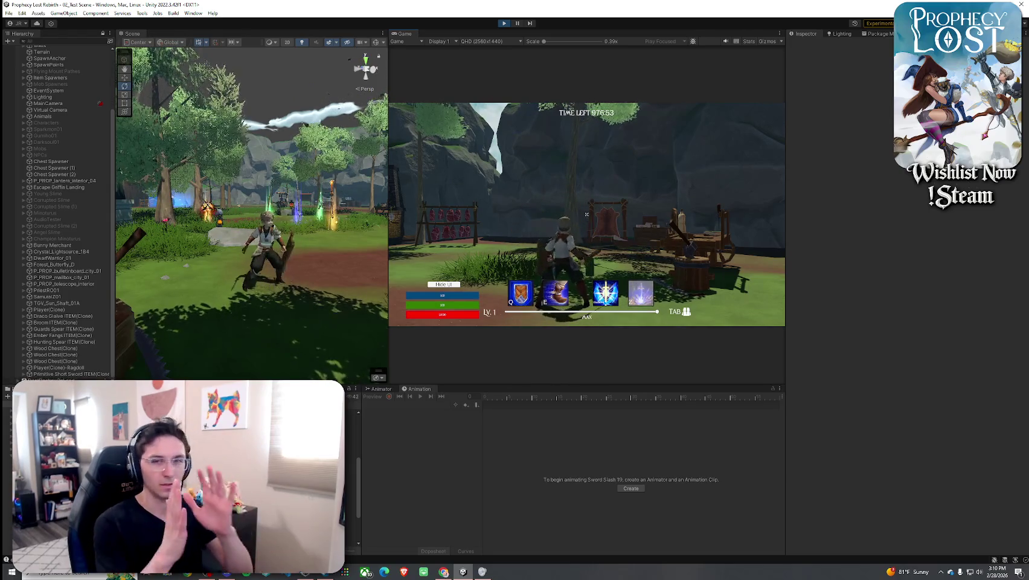
pyautogui.click(587, 213)
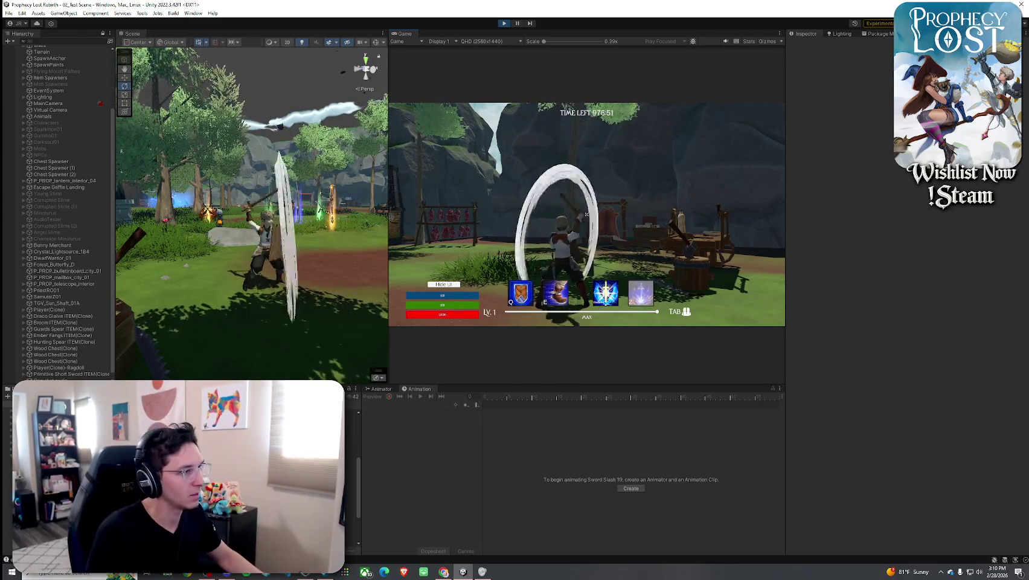
pyautogui.press('super')
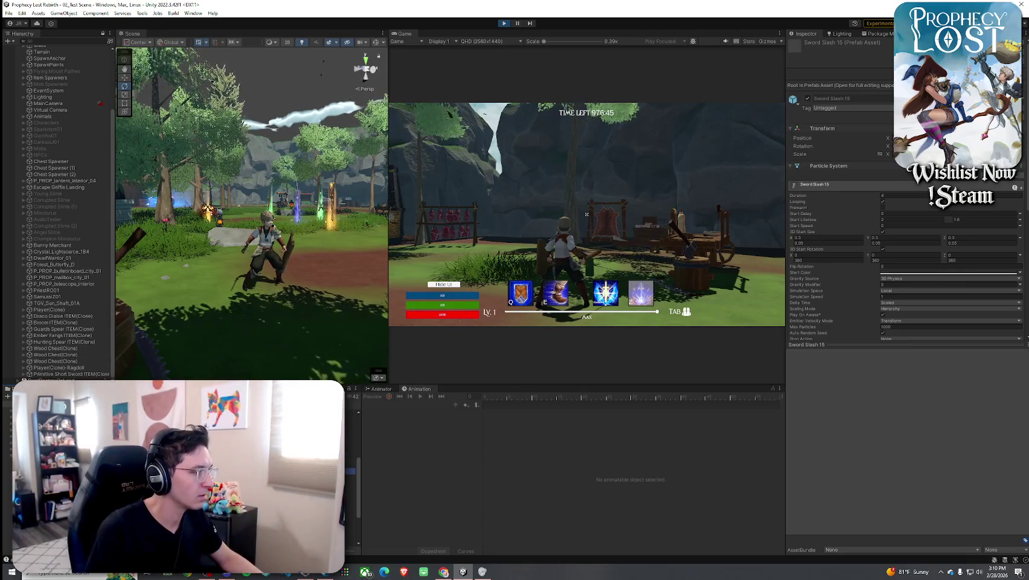
# Inspect Sword Slash 18, then open Sword Slash 19 and preview its particles from several angles.
pyautogui.click(78, 410)
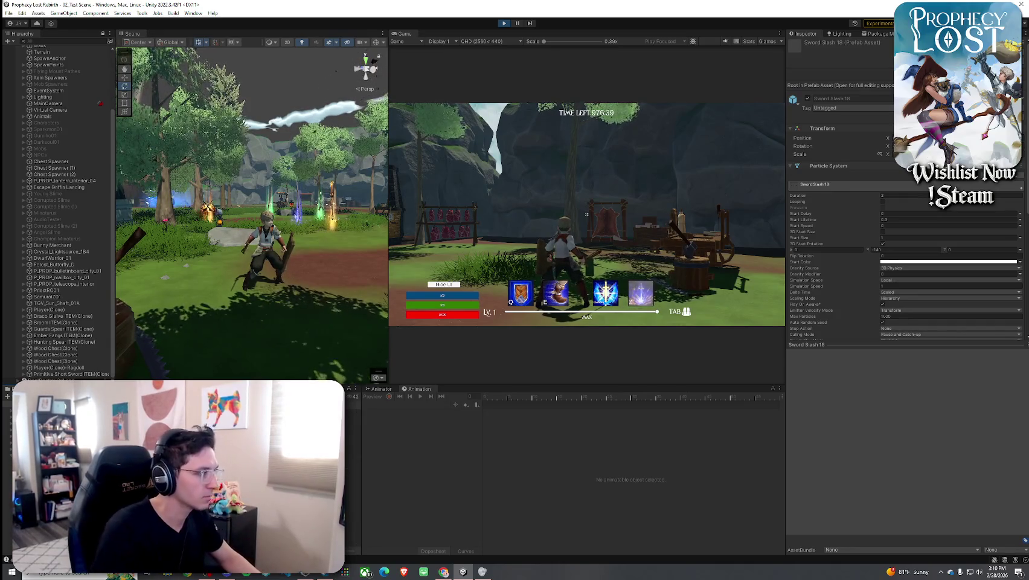
pyautogui.click(79, 423)
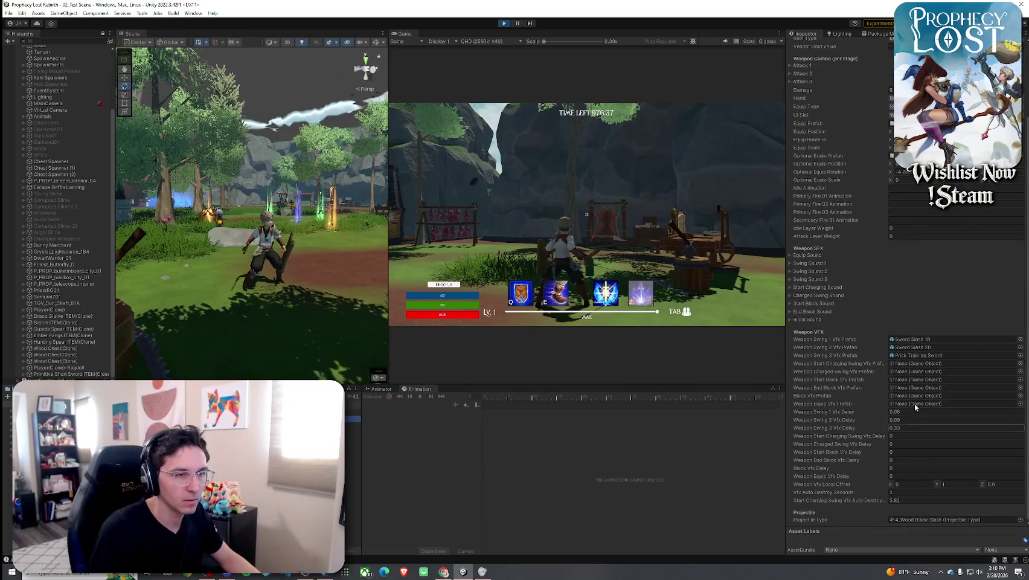
pyautogui.click(920, 339)
pyautogui.doubleClick(921, 339)
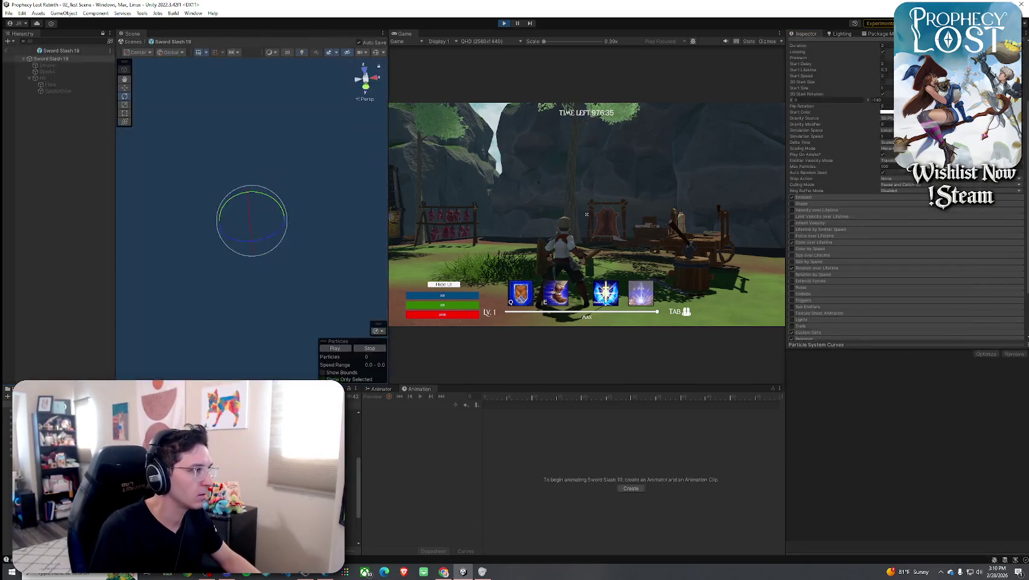
pyautogui.click(346, 348)
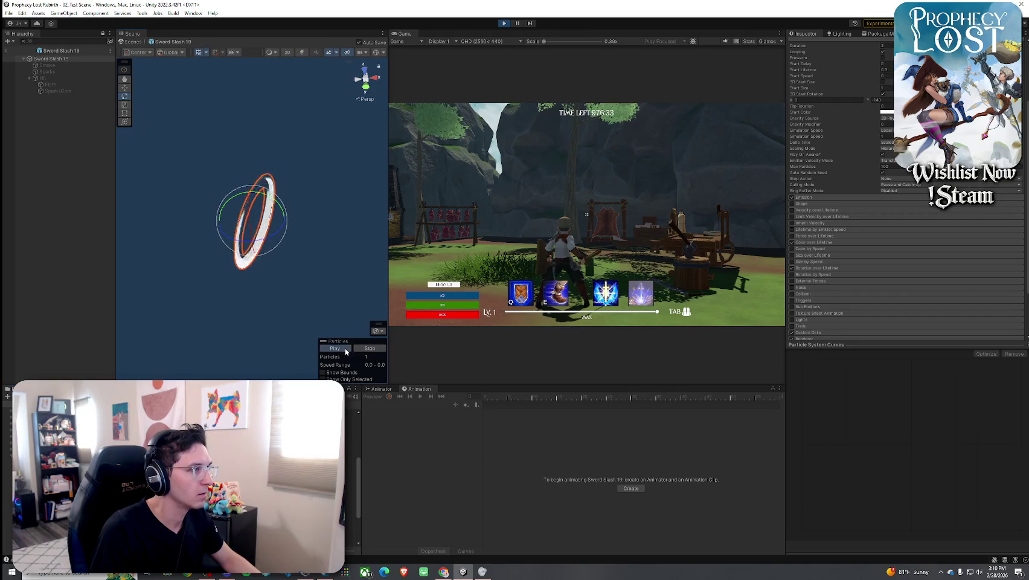
pyautogui.moveTo(342, 289)
pyautogui.keyDown('alt'); pyautogui.mouseDown()
pyautogui.moveTo(303, 273)
pyautogui.moveTo(312, 319)
pyautogui.moveTo(240, 275)
pyautogui.mouseUp(); pyautogui.keyUp('alt')
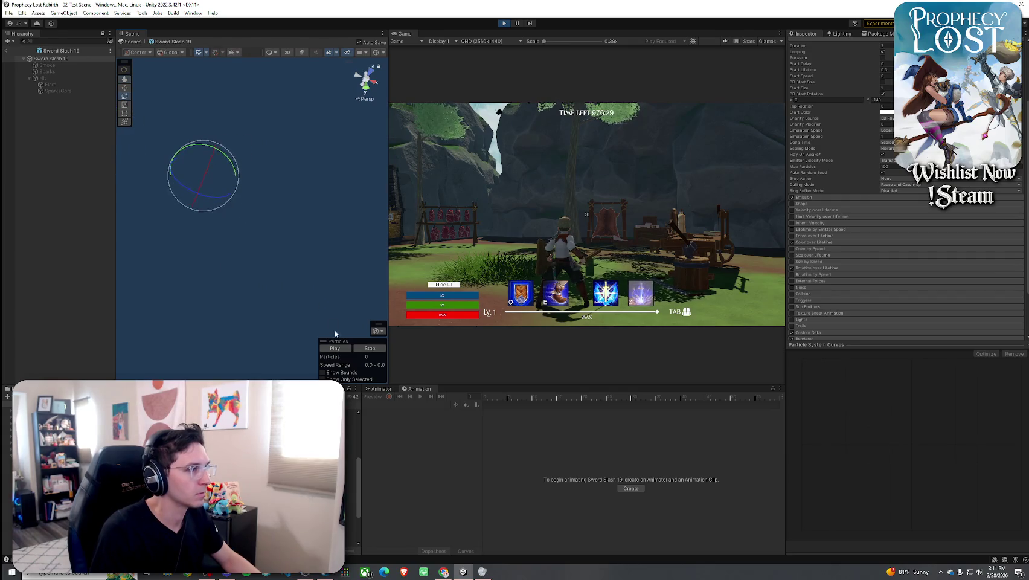
pyautogui.click(337, 349)
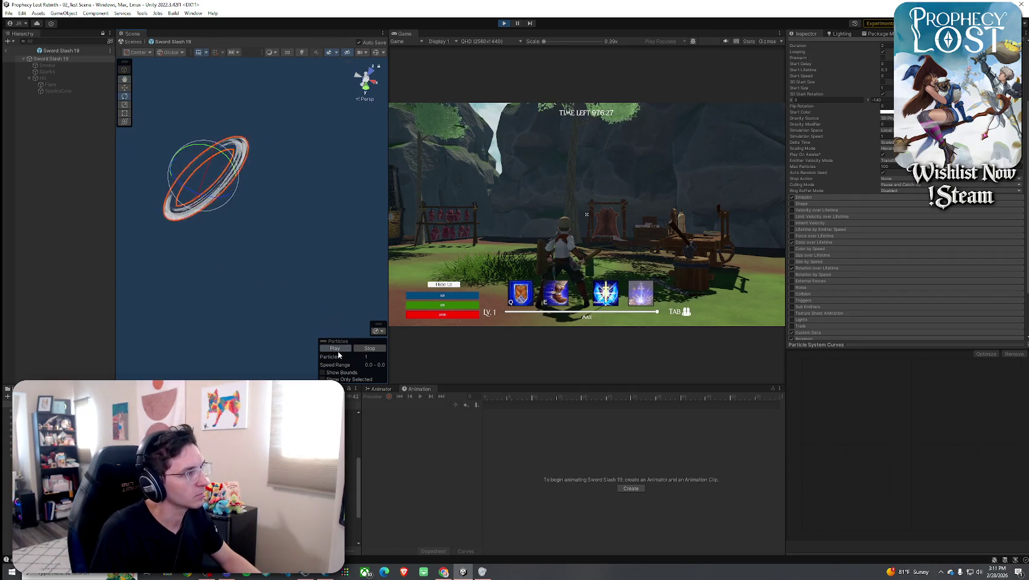
pyautogui.click(337, 349)
pyautogui.click(372, 74)
pyautogui.click(337, 349)
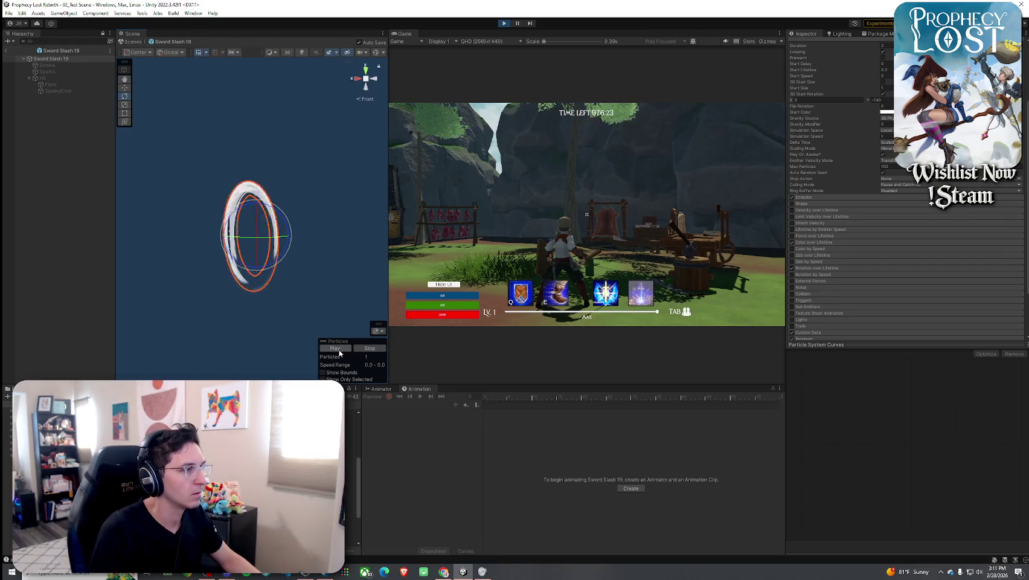
# Replay the slash in perspective, rotate the Sword Slash 19 prefab to a new orientation, and exit.
pyautogui.moveTo(320, 326)
pyautogui.mouseDown()
pyautogui.moveTo(293, 280)
pyautogui.moveTo(319, 330)
pyautogui.mouseUp()
pyautogui.click(335, 349)
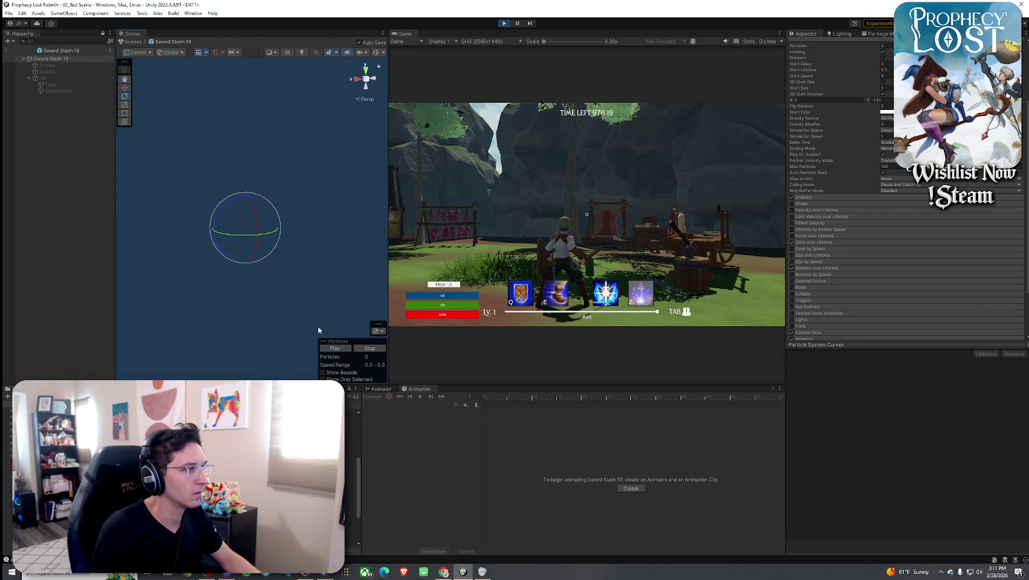
pyautogui.click(335, 349)
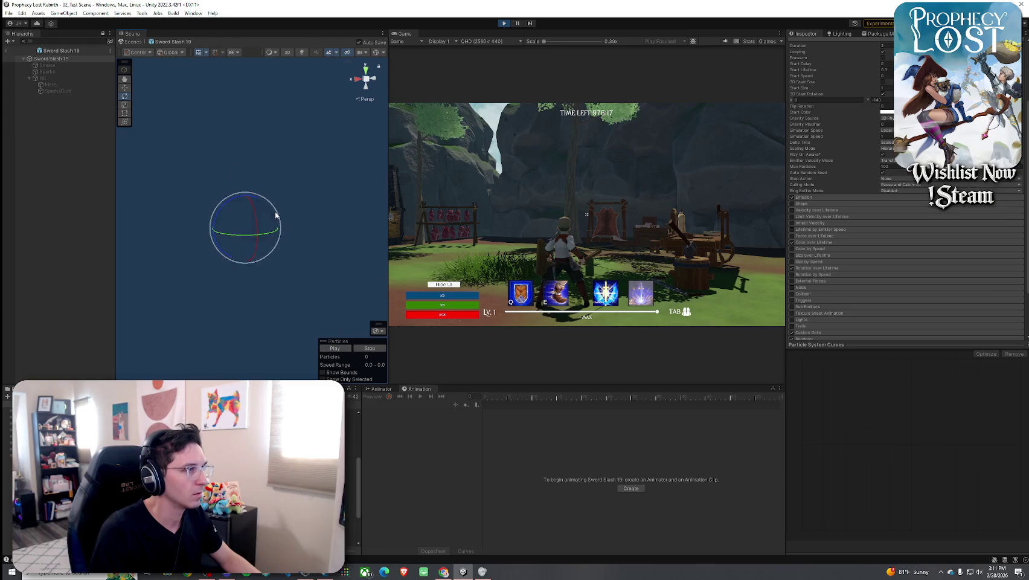
pyautogui.moveTo(269, 219)
pyautogui.mouseDown()
pyautogui.moveTo(203, 223)
pyautogui.moveTo(218, 218)
pyautogui.moveTo(212, 209)
pyautogui.moveTo(192, 223)
pyautogui.mouseUp()
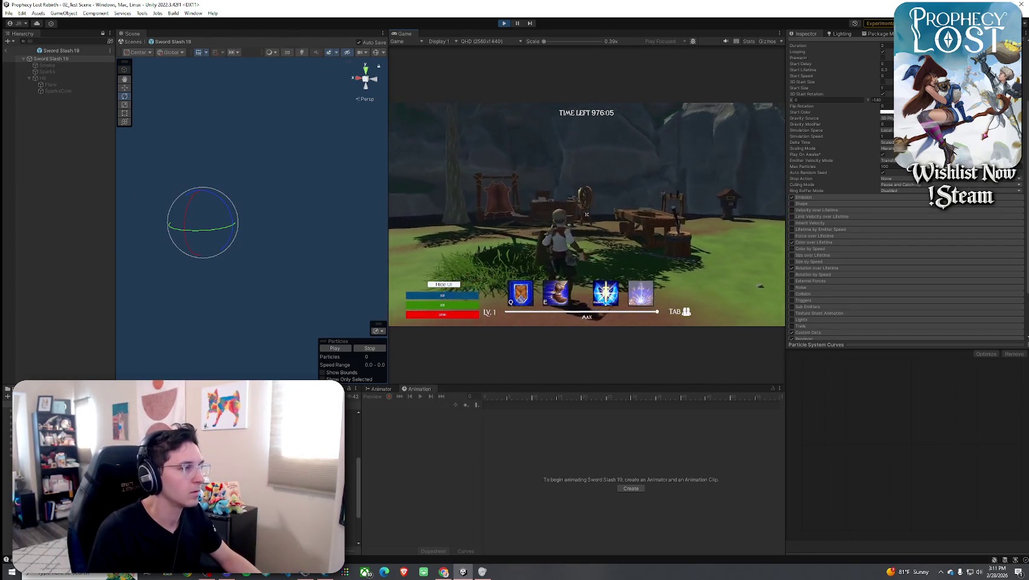
pyautogui.click(7, 54)
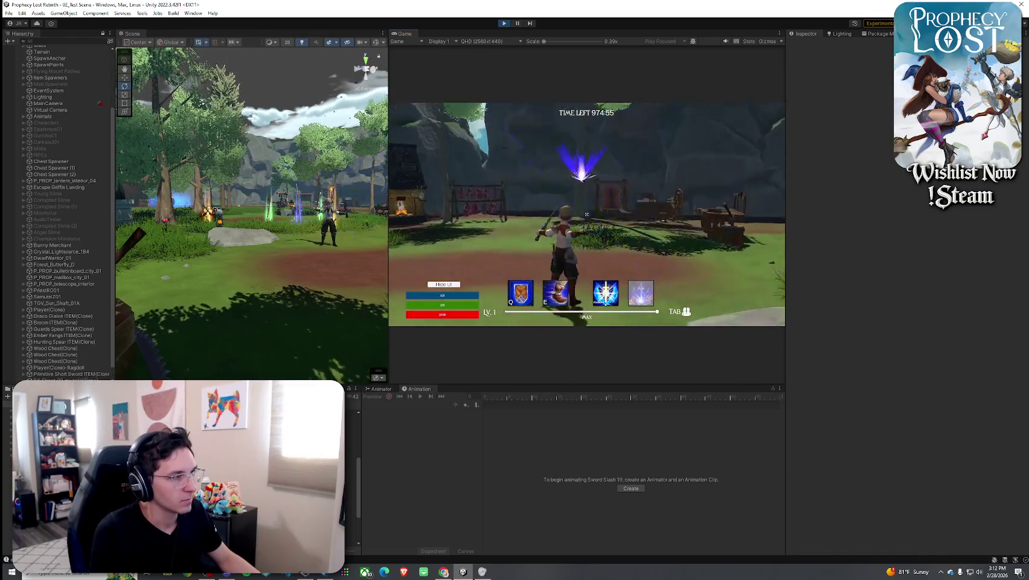
# Cast a spell, jump onto the ledge, and swing the sword in the running game.
pyautogui.press('z')
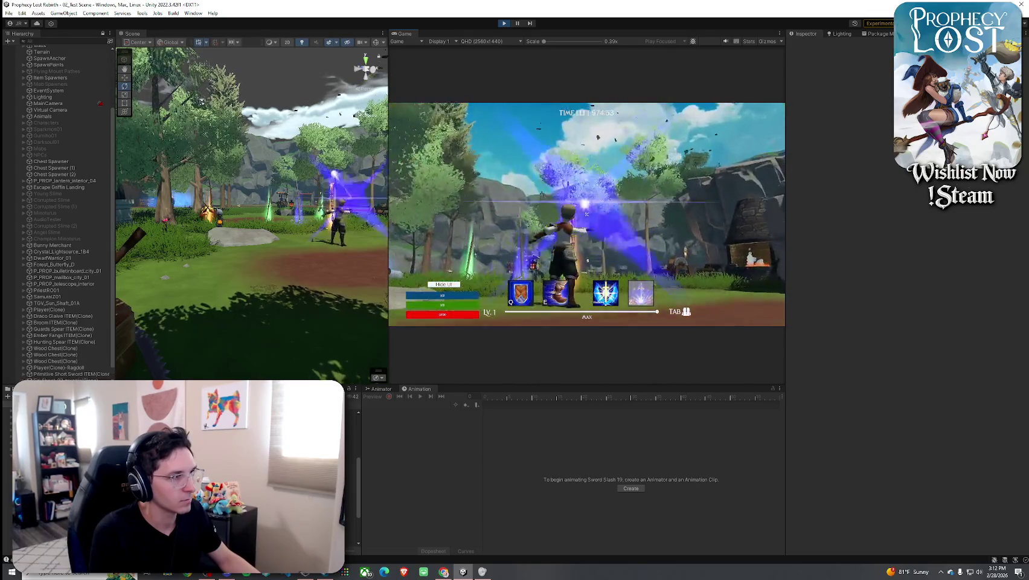
pyautogui.press('space')
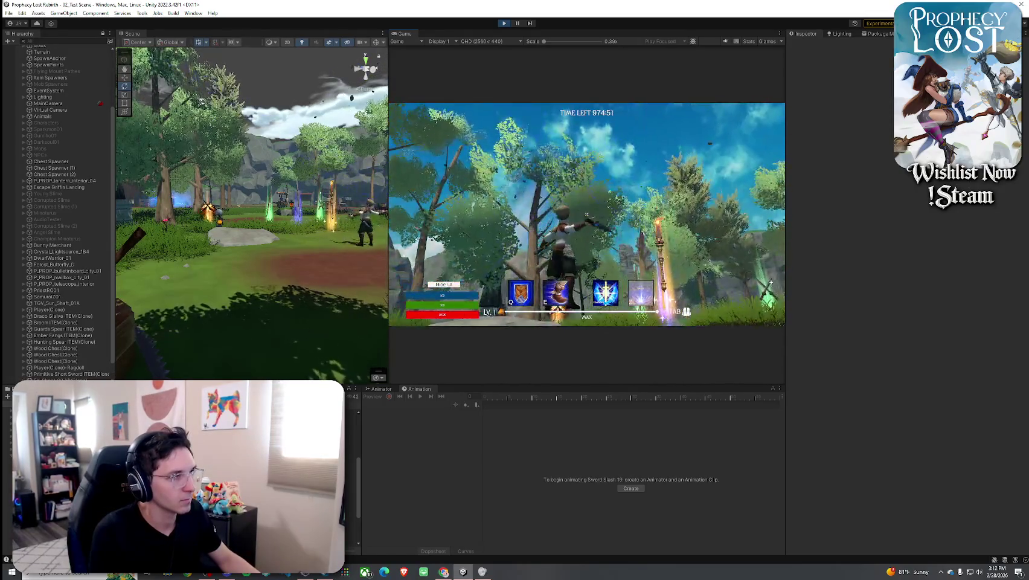
pyautogui.click(586, 214)
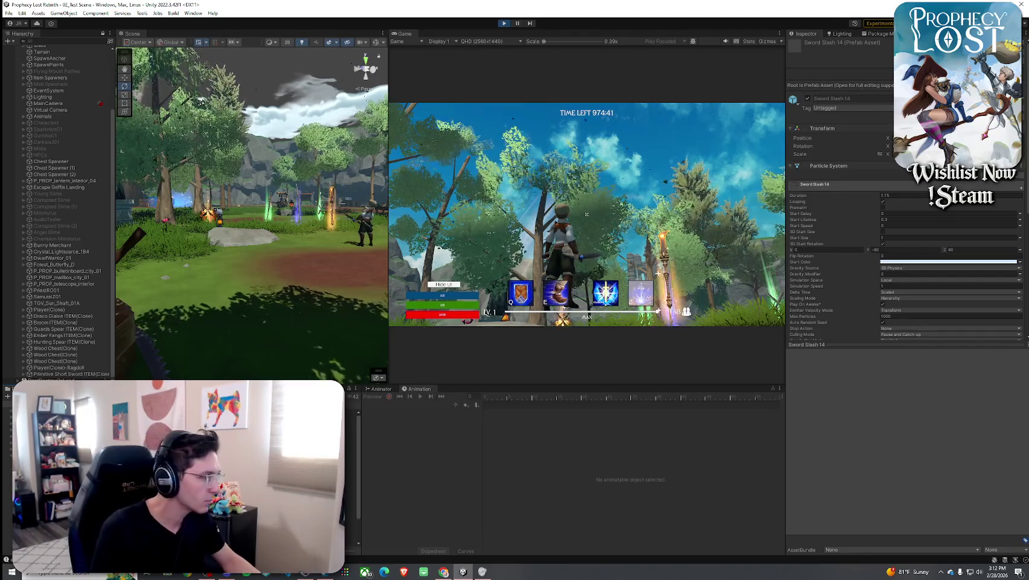
# Set the weapon's Projectile Type to 0_Magic Missile and open its settings.
pyautogui.scroll(-10, 931, 403)
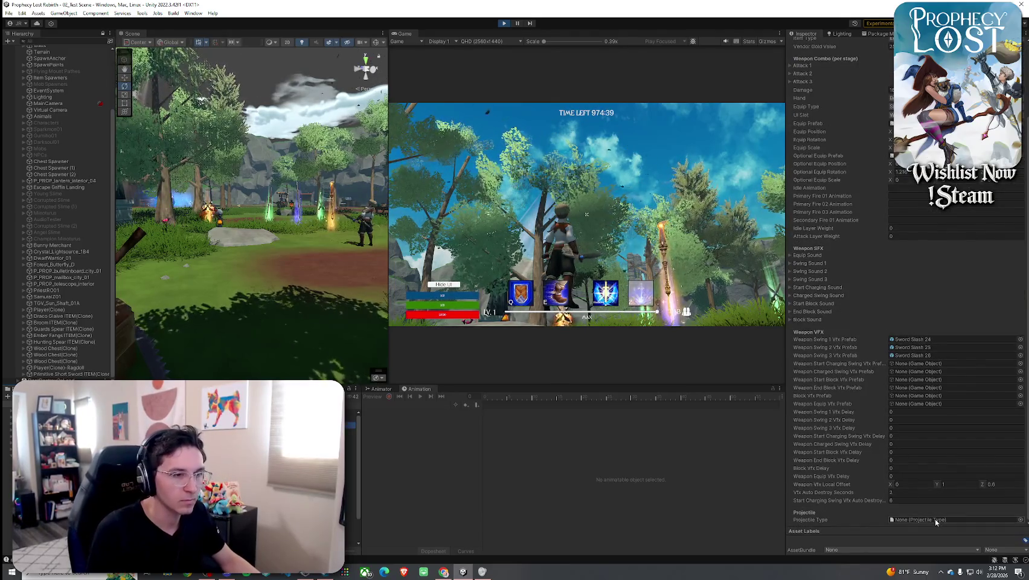
pyautogui.click(1020, 520)
pyautogui.doubleClick(692, 370)
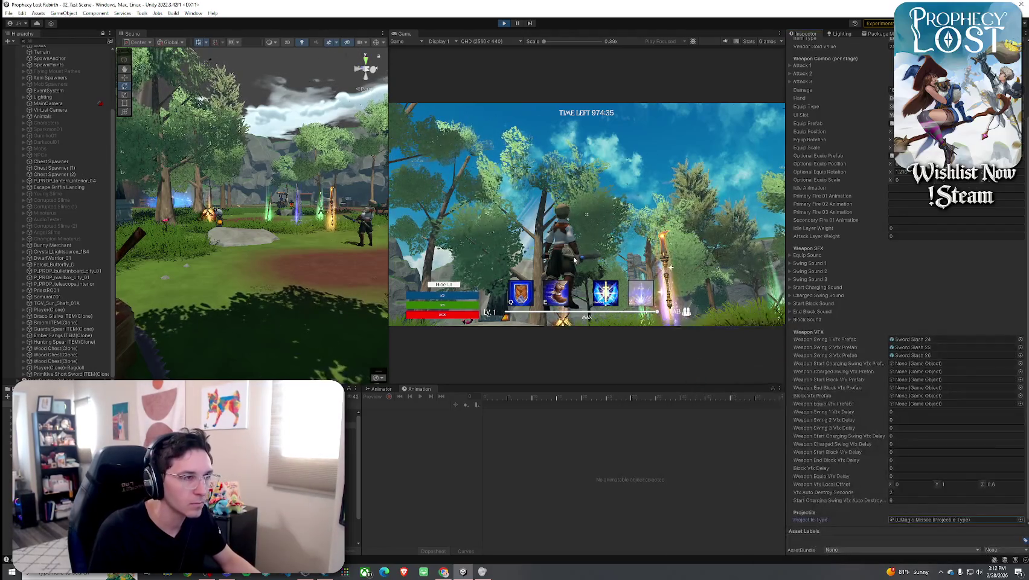
pyautogui.click(586, 214)
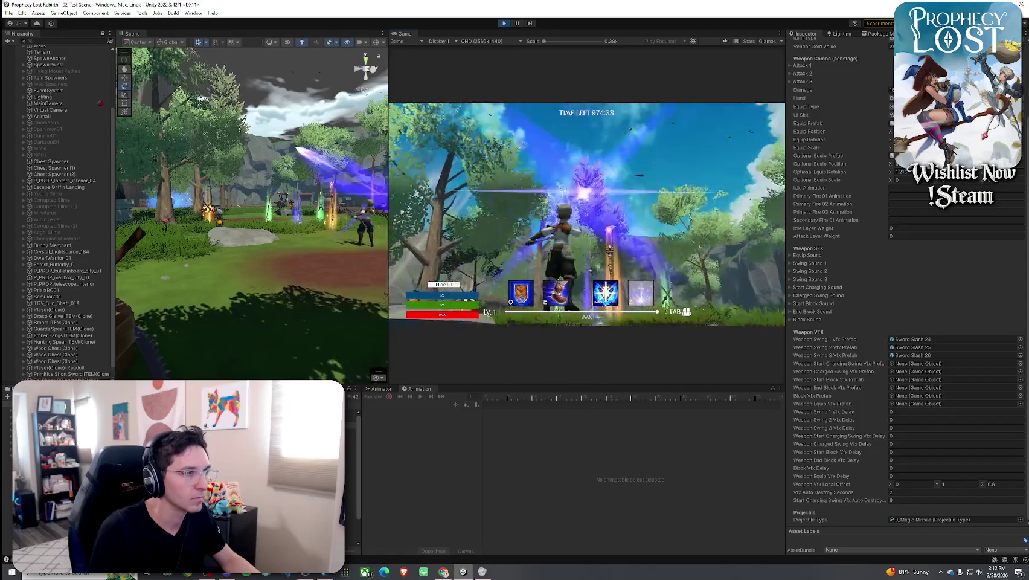
pyautogui.doubleClick(934, 520)
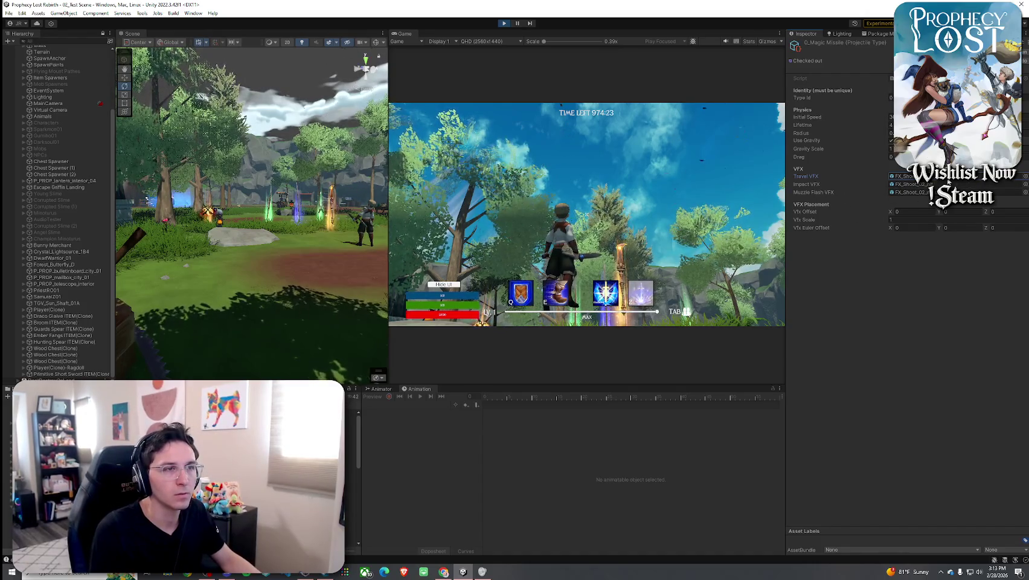
# View FX_Shoot_02_projectile from the left side, then select the 2_Training Sword And Shield item.
pyautogui.doubleClick(906, 176)
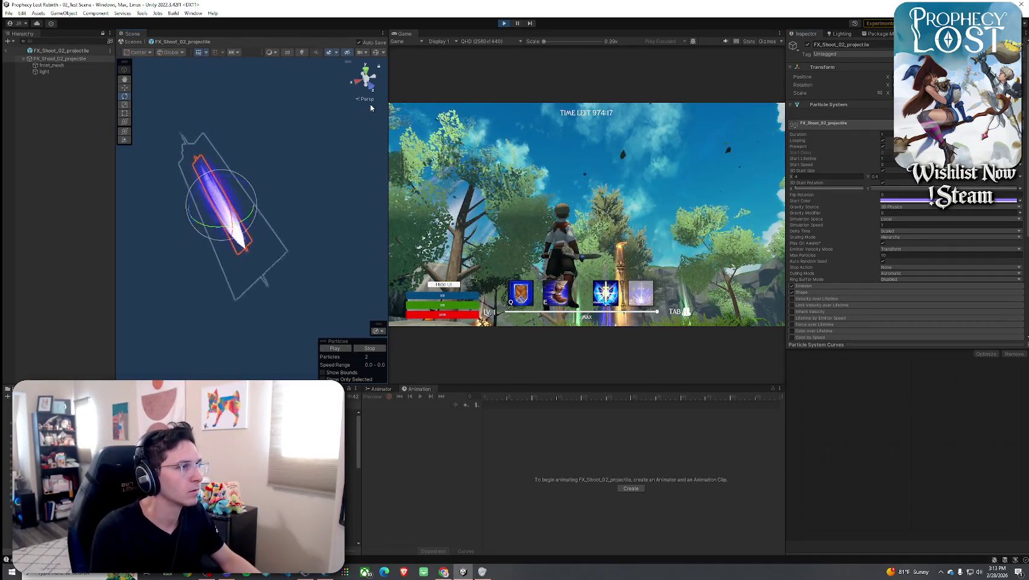
pyautogui.click(375, 80)
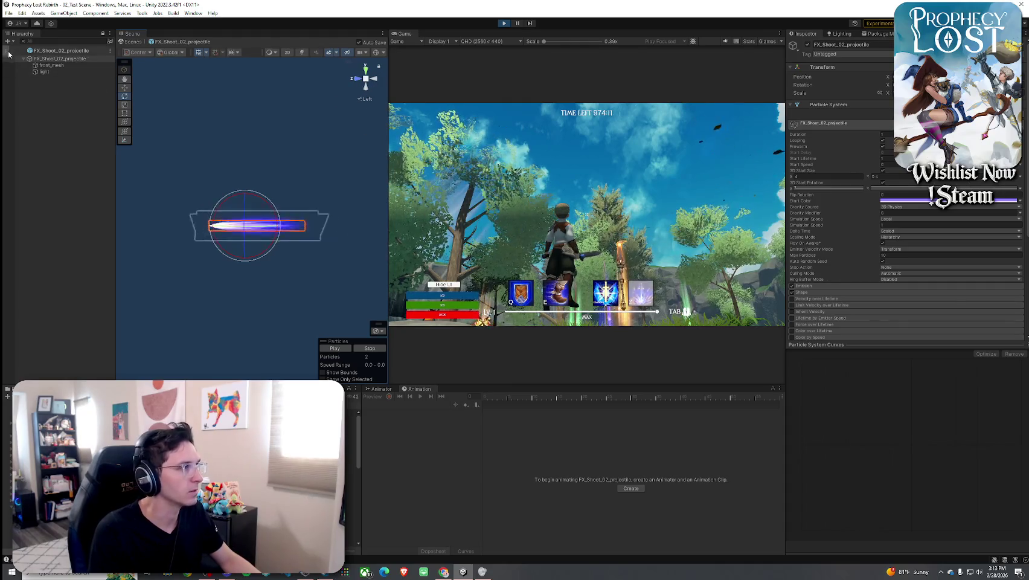
pyautogui.click(132, 41)
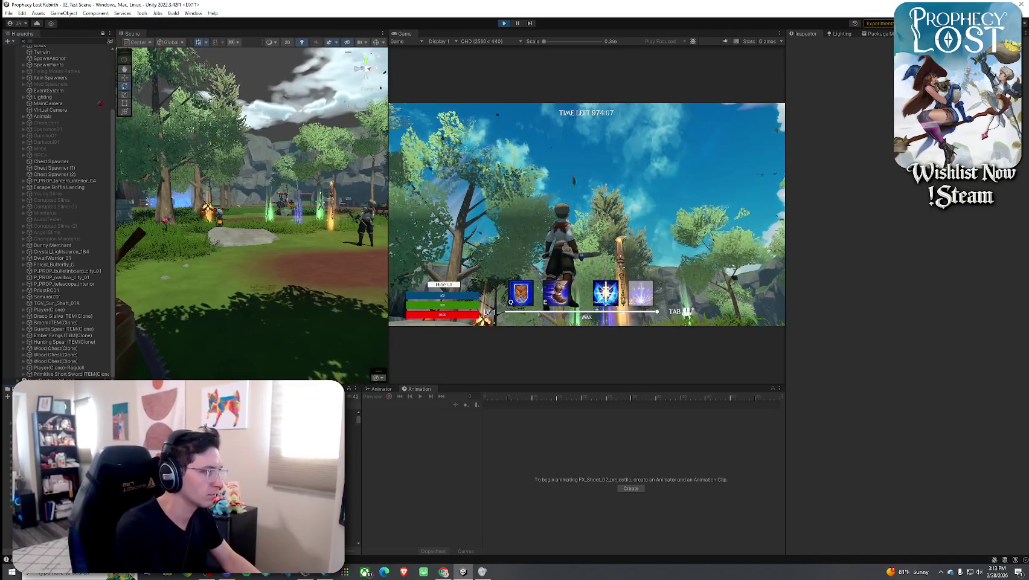
pyautogui.click(353, 417)
pyautogui.scroll(-3, 846, 301)
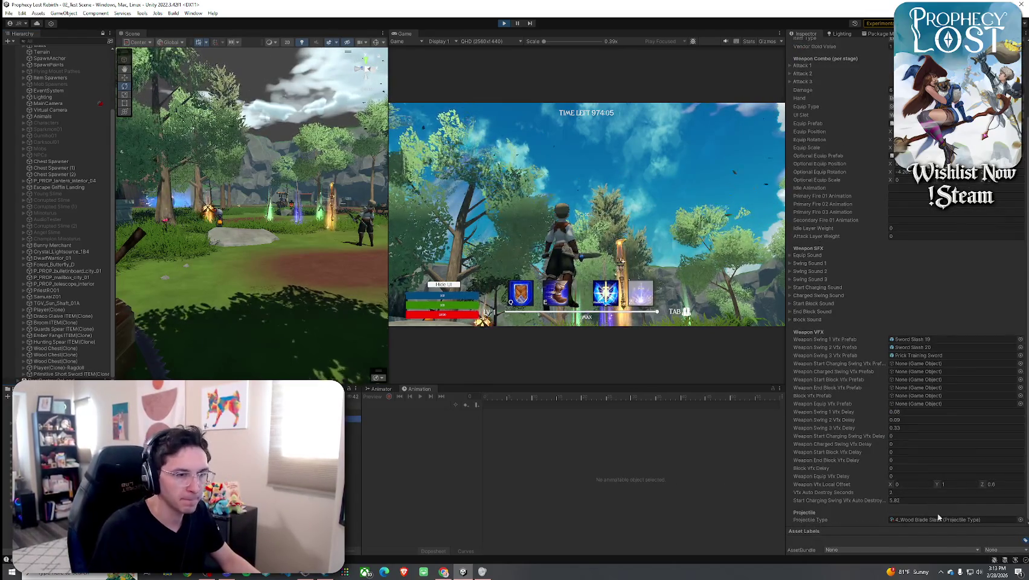
# Open 4_Wood Blade Slash's FX_Shoot_08 travel effect and centre it in a left-side view.
pyautogui.doubleClick(954, 519)
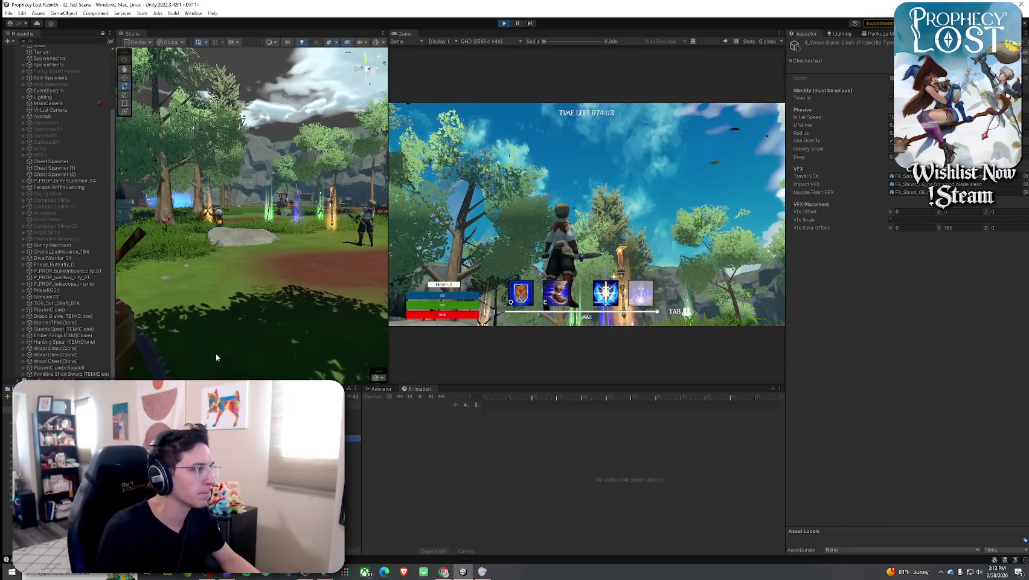
pyautogui.click(899, 175)
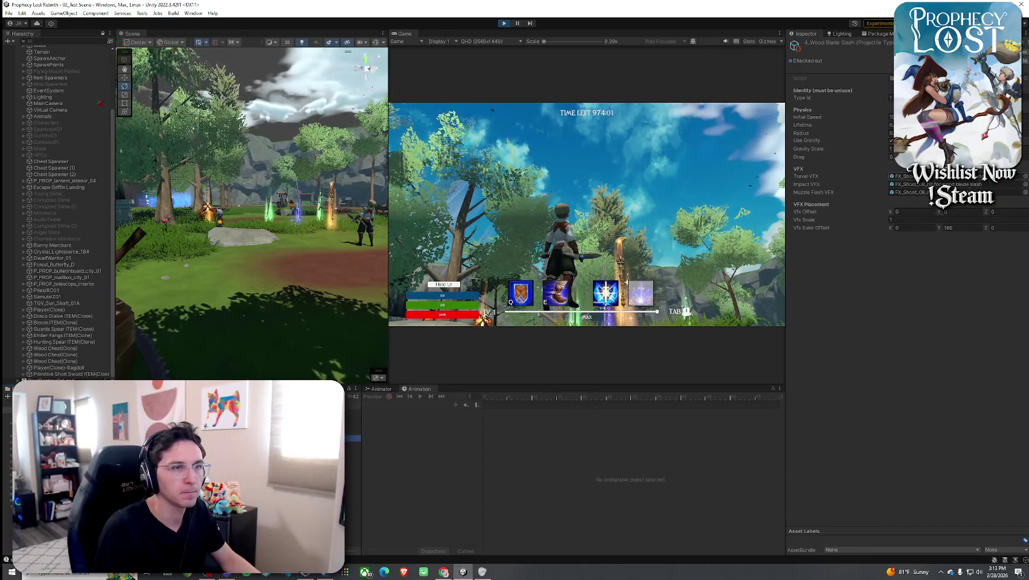
pyautogui.doubleClick(899, 175)
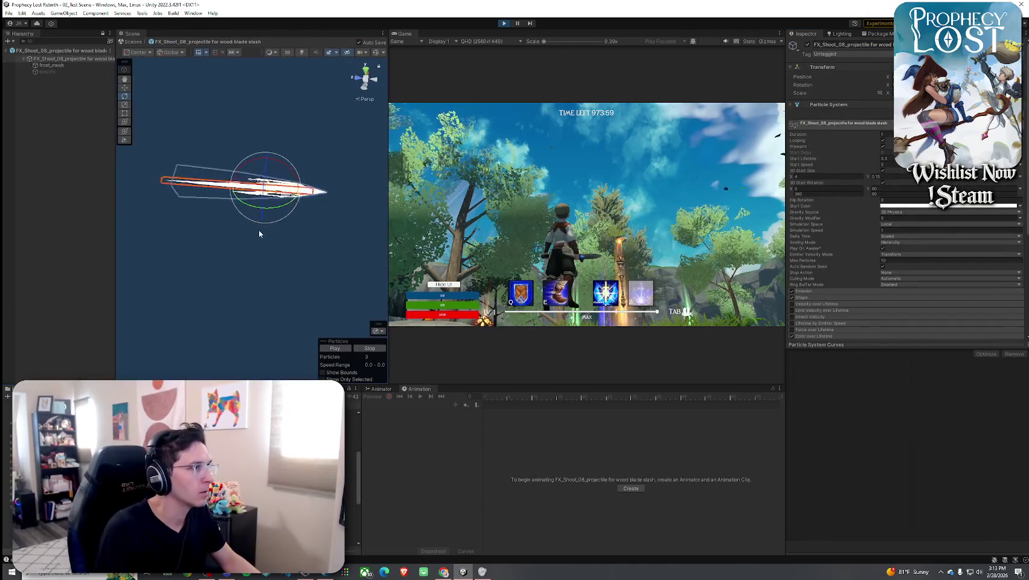
pyautogui.click(375, 82)
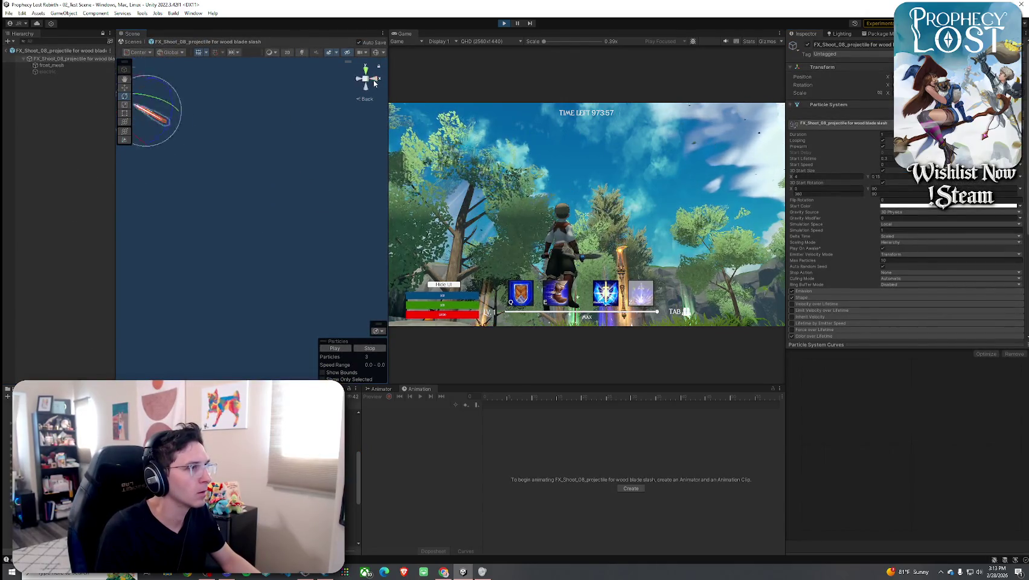
pyautogui.click(374, 79)
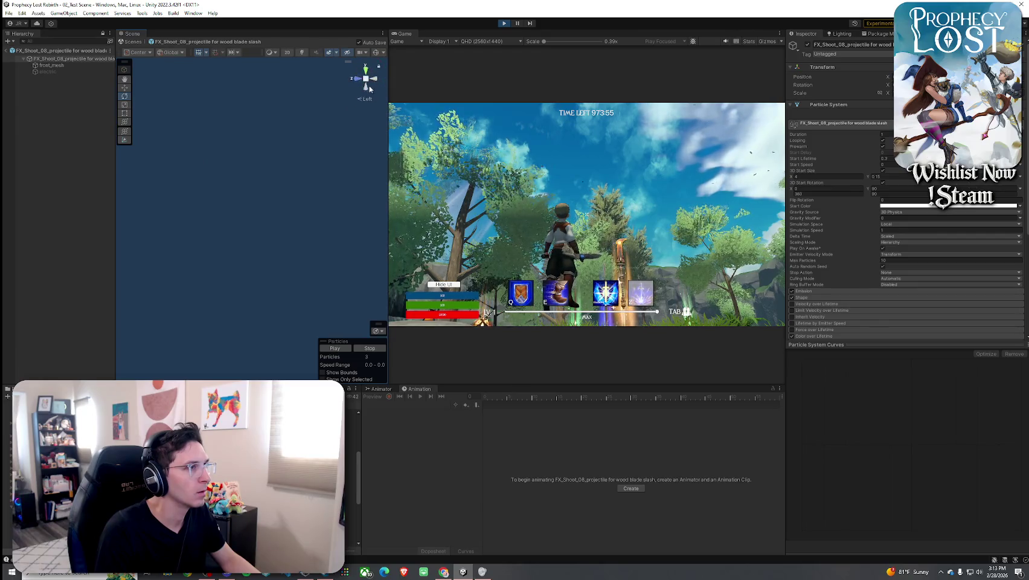
pyautogui.moveTo(229, 195)
pyautogui.mouseDown()
pyautogui.moveTo(362, 195)
pyautogui.moveTo(346, 225)
pyautogui.moveTo(294, 220)
pyautogui.moveTo(253, 233)
pyautogui.mouseUp()
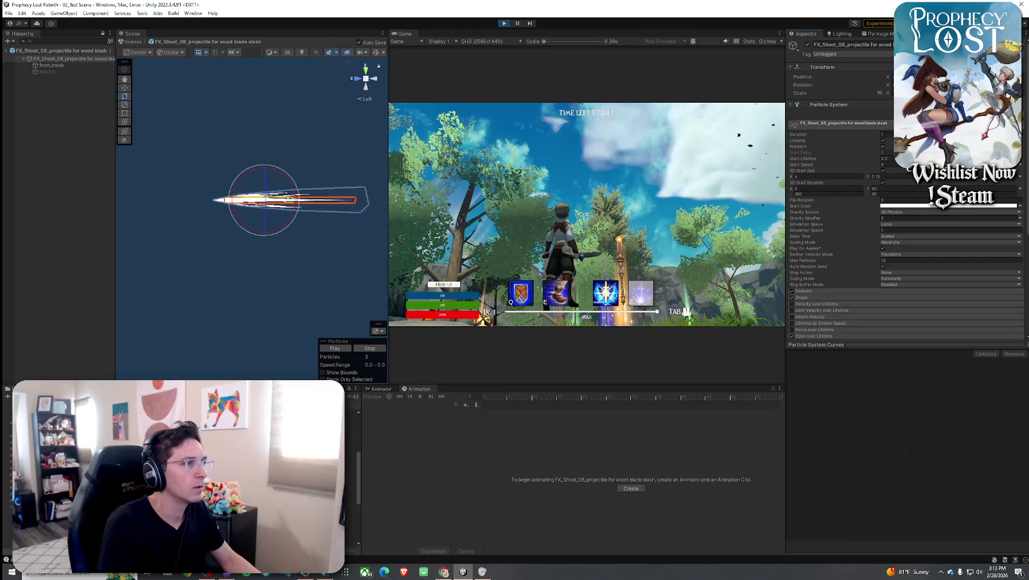
pyautogui.moveTo(374, 149); pyautogui.dragTo(342, 159)
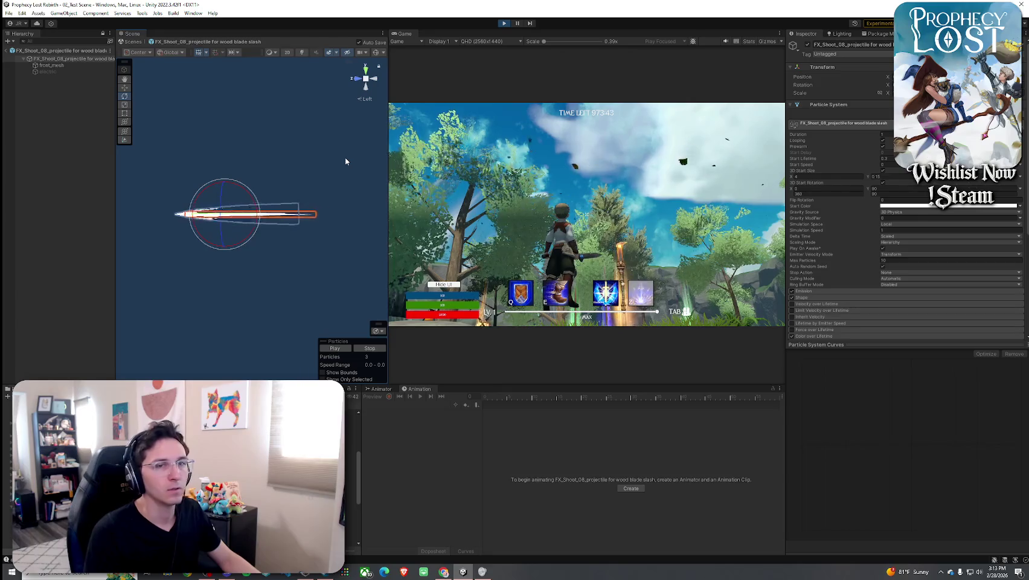
# Change the 4_Wood Blade Slash projectile's Vfx Euler Offset Y from 180 to 0.
pyautogui.click(19, 52)
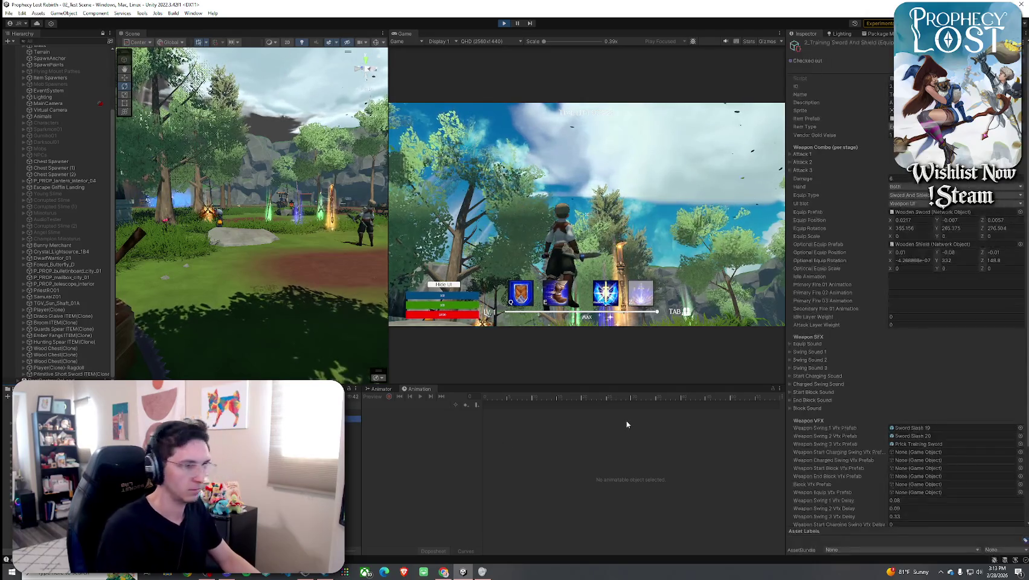
pyautogui.scroll(-10, 919, 501)
pyautogui.click(934, 519)
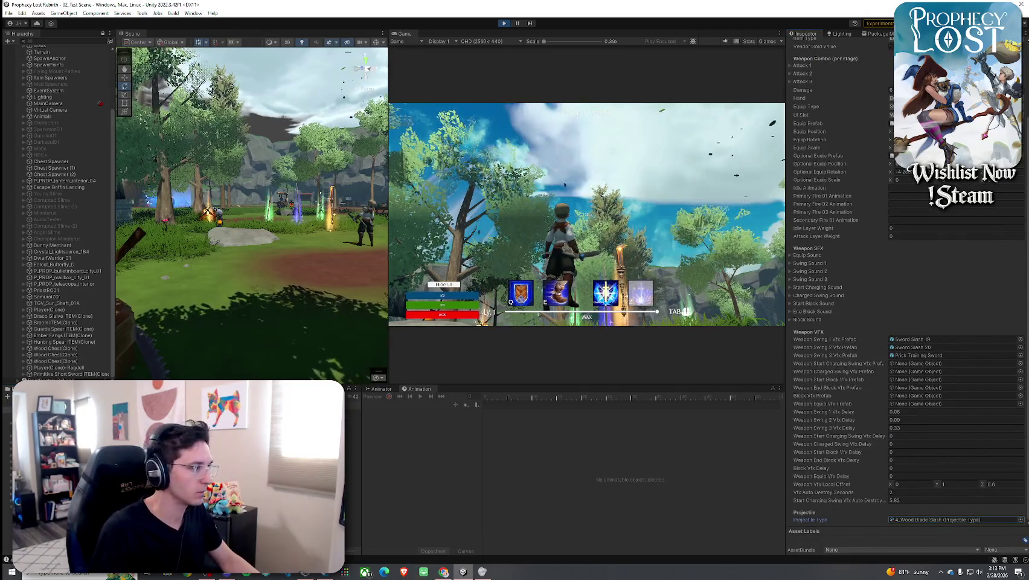
pyautogui.doubleClick(933, 520)
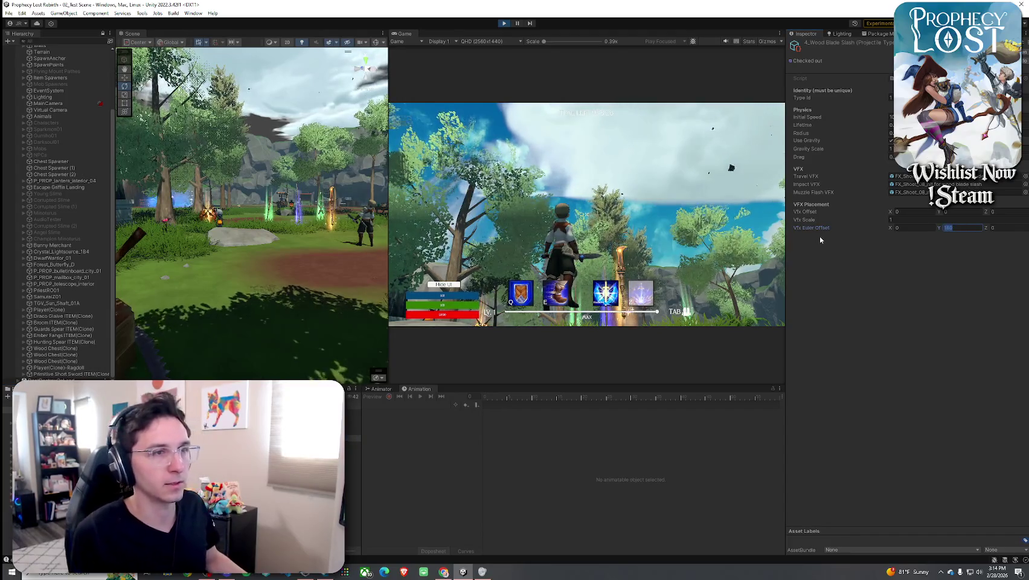
pyautogui.write('0')
pyautogui.click(755, 242)
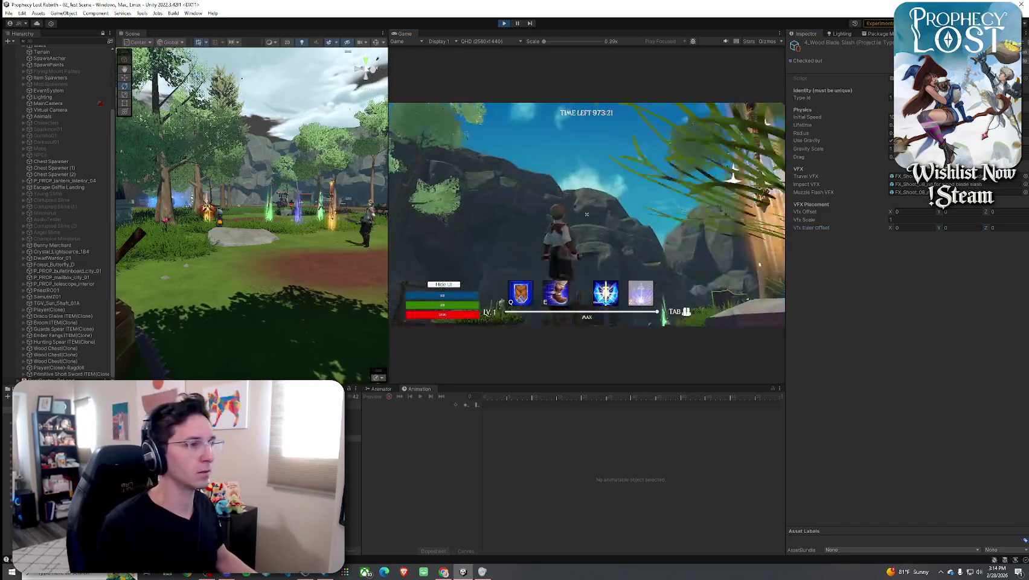
# Toggle the inventory and swing the sword repeatedly to check the white blade-slash projectile with 0, 0, 0 offset.
pyautogui.press('Tab')
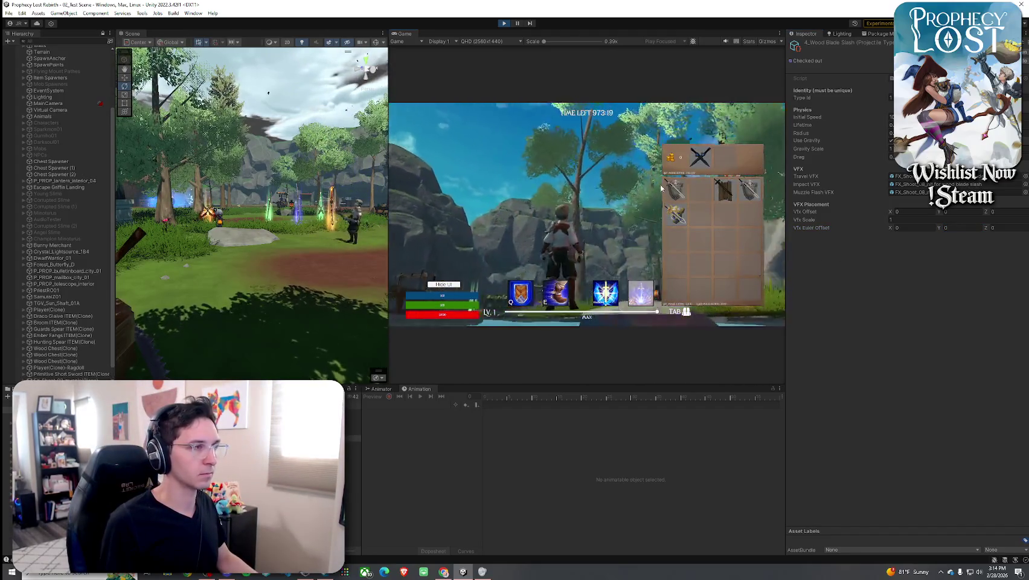
pyautogui.press('Tab')
pyautogui.click(586, 215)
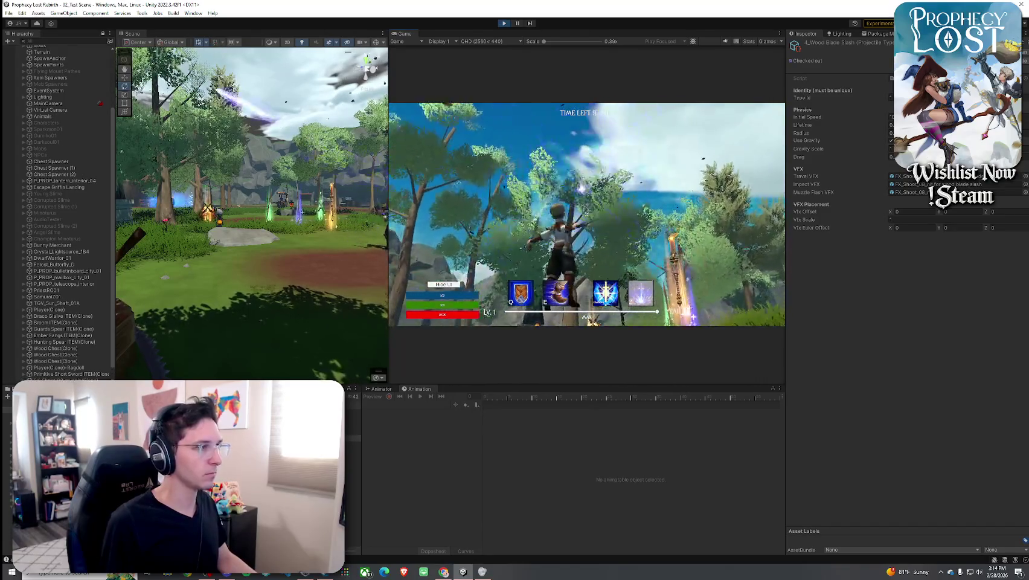
pyautogui.press('Tab')
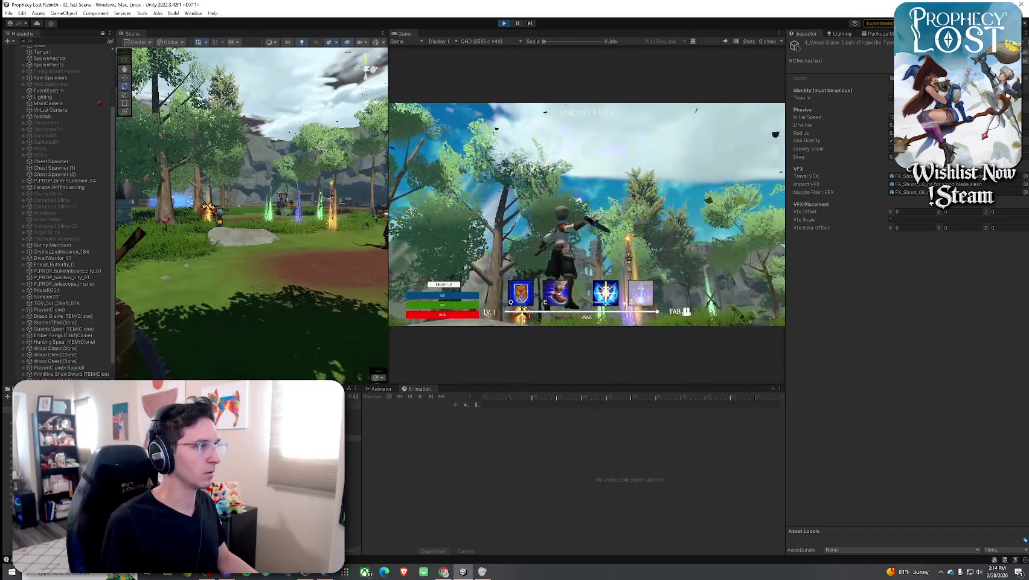
pyautogui.press('Tab')
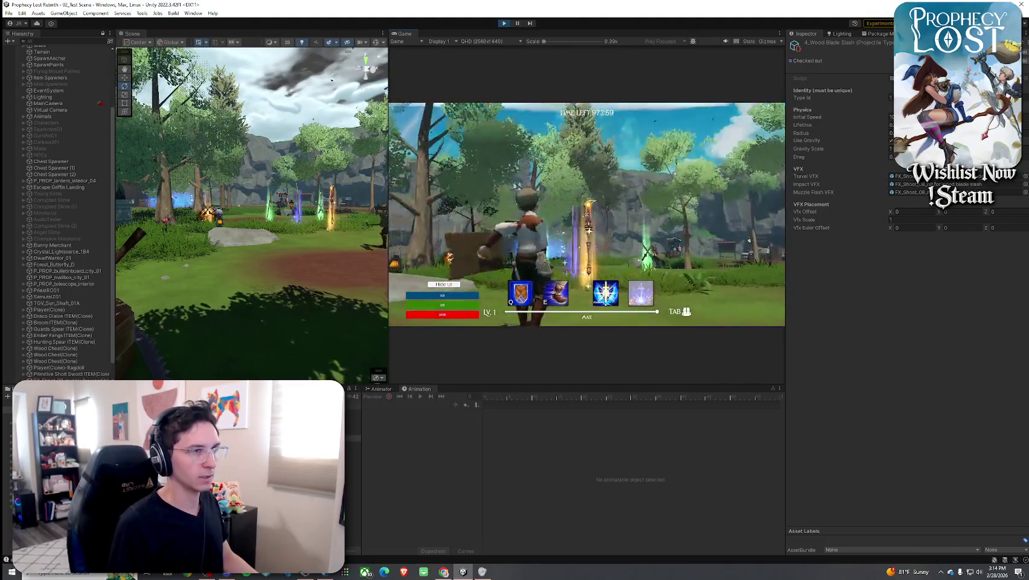
pyautogui.click(586, 214)
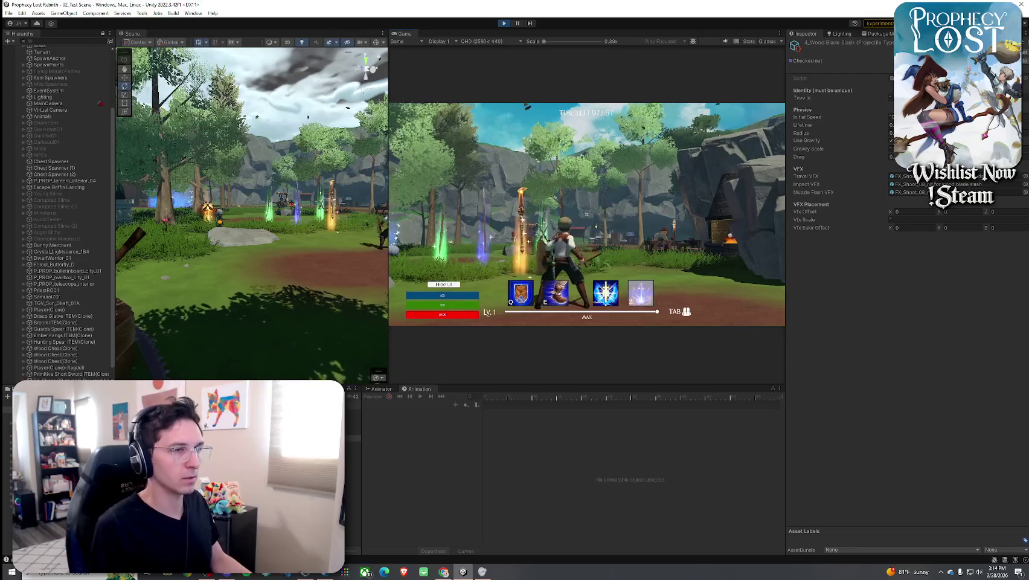
pyautogui.click(586, 214)
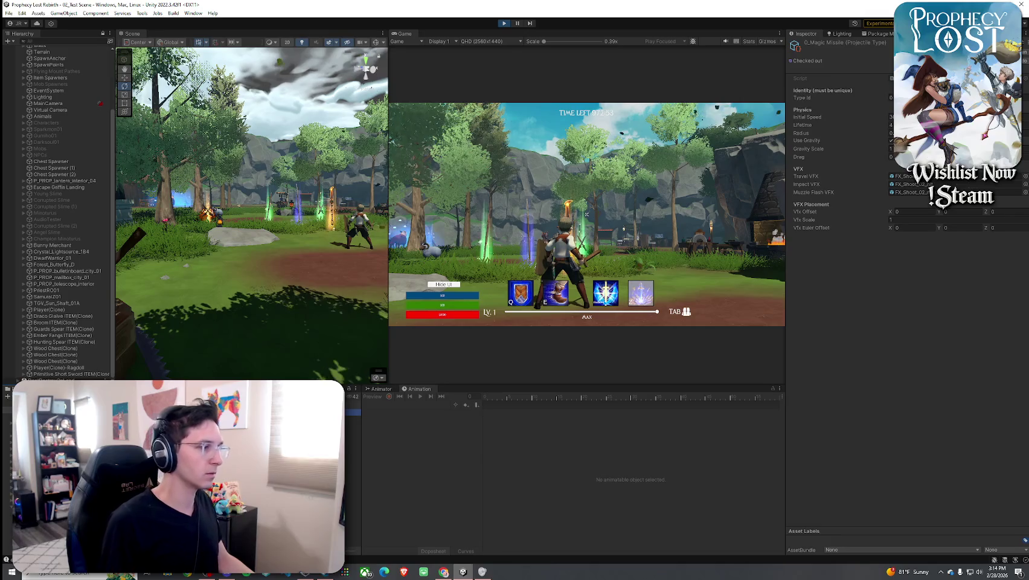
pyautogui.click(586, 214)
pyautogui.click(586, 214)
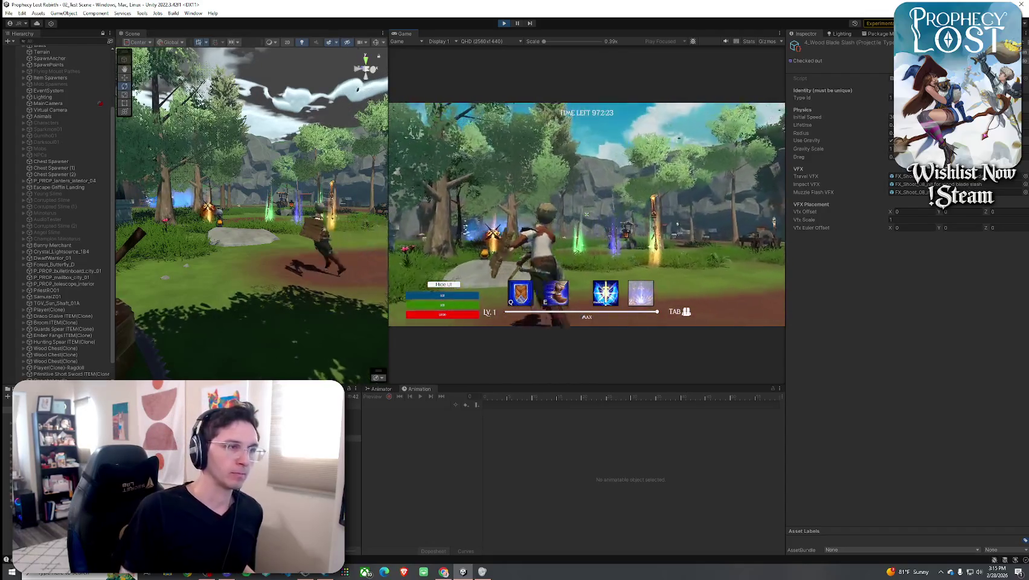
pyautogui.press('w')
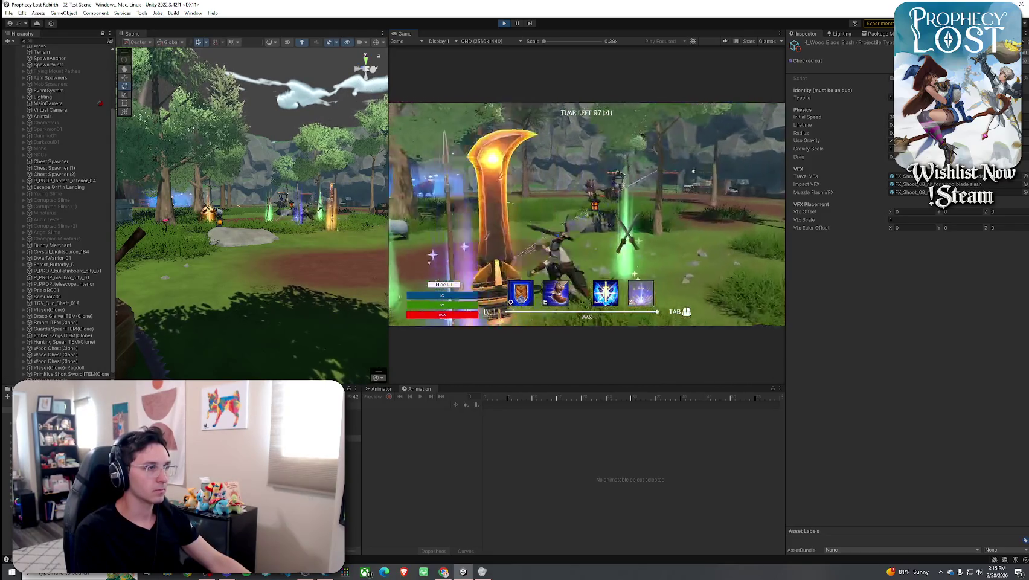
# Swing the sword near the glowing weapon drops to test the slash, then check the inventory.
pyautogui.click(586, 214)
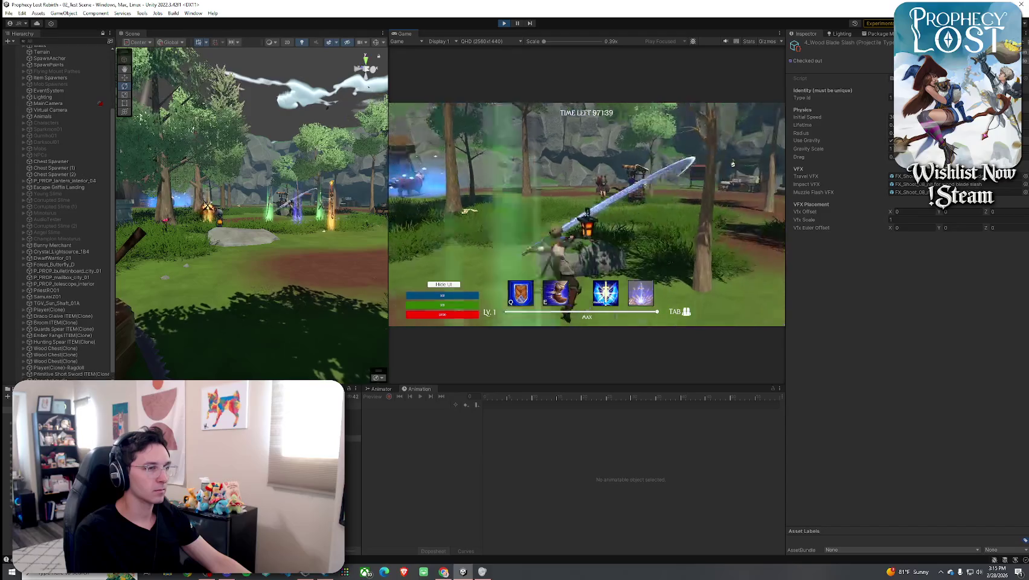
pyautogui.click(586, 214)
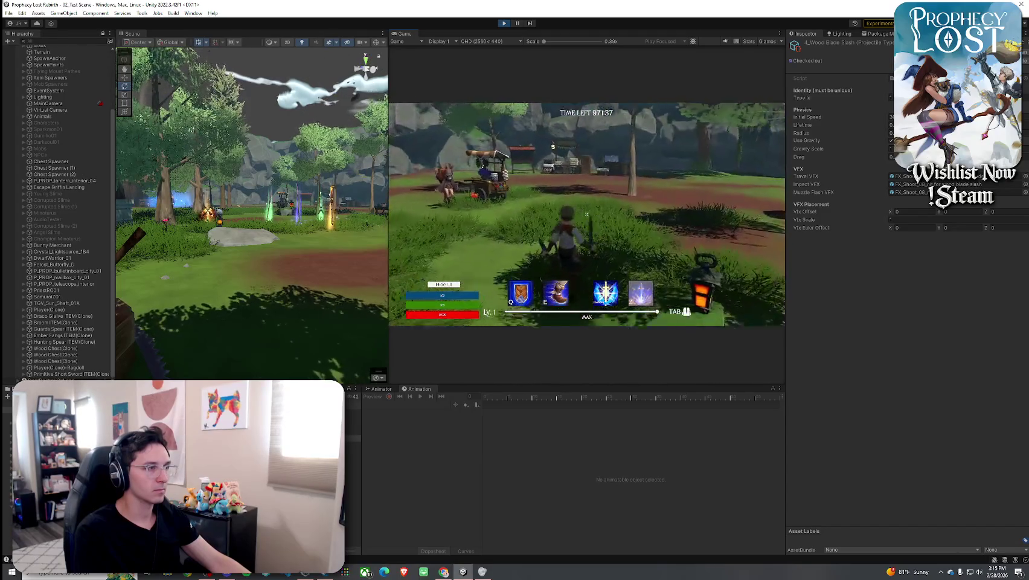
pyautogui.click(587, 213)
pyautogui.press('w')
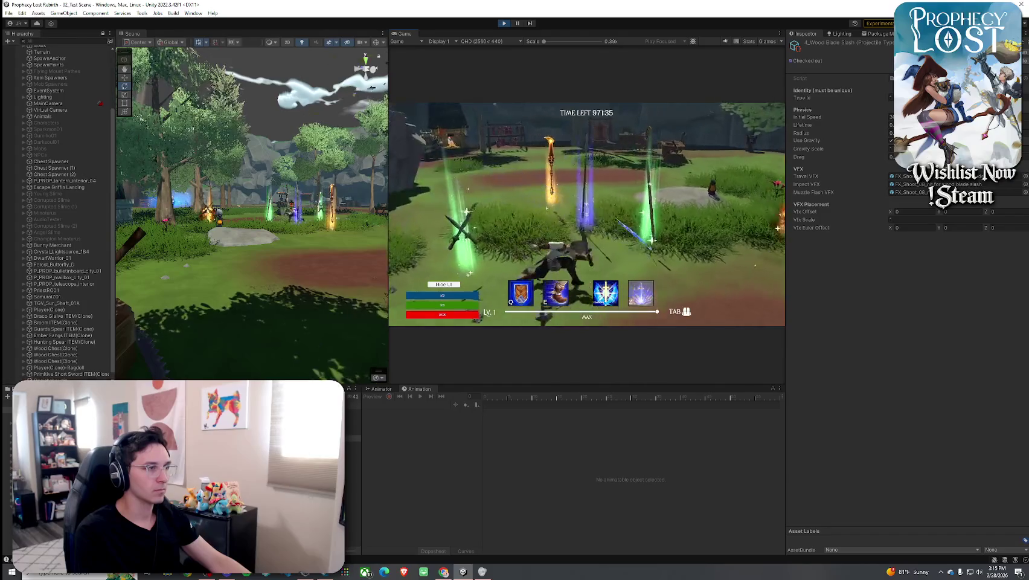
pyautogui.press('Tab')
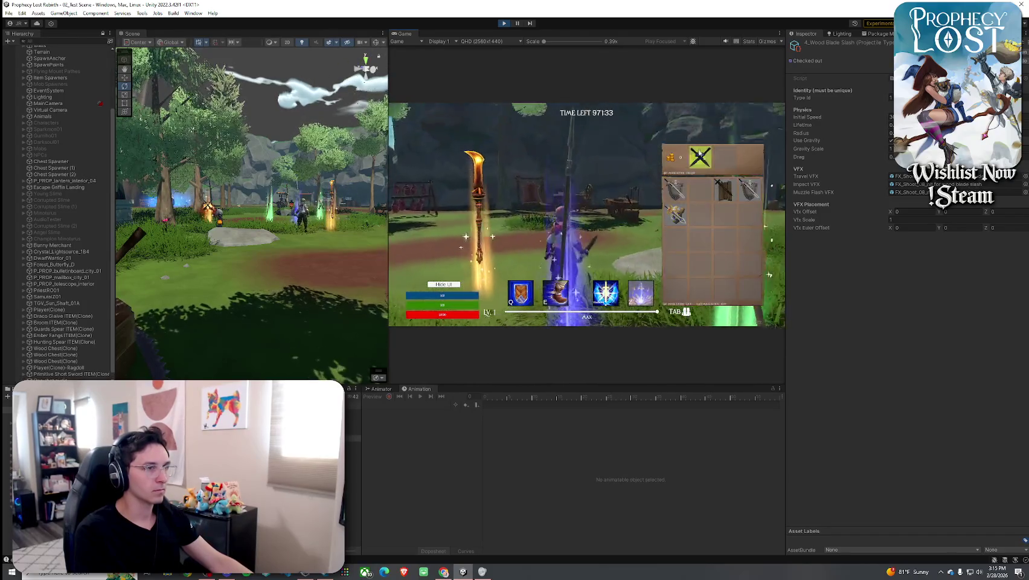
pyautogui.press('Tab')
pyautogui.press('Tab')
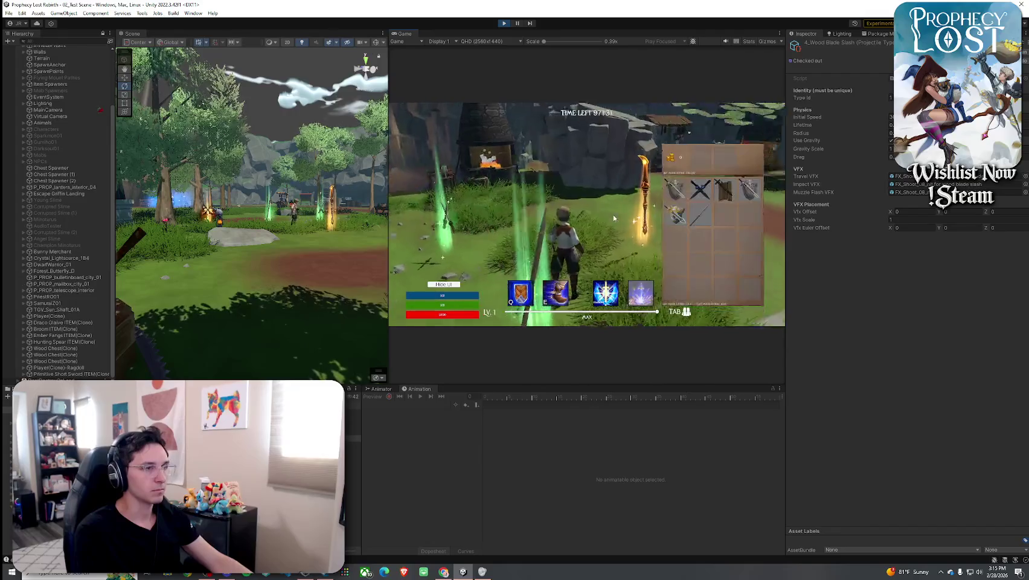
pyautogui.press('Tab')
# Run toward the forest, swing the weapon again, and walk past the staff, statue and sheep.
pyautogui.press('w')
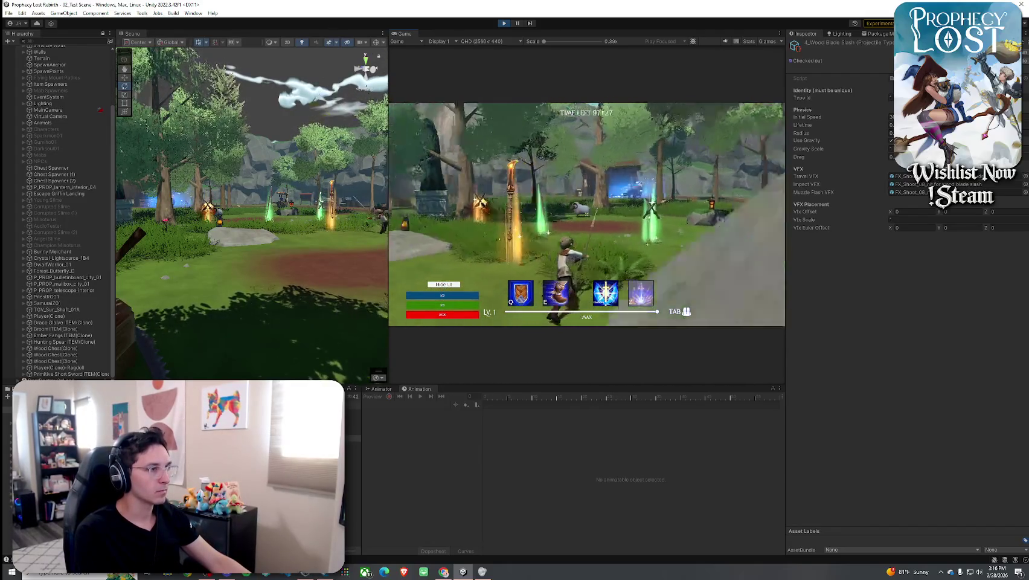
pyautogui.click(586, 214)
pyautogui.press('w')
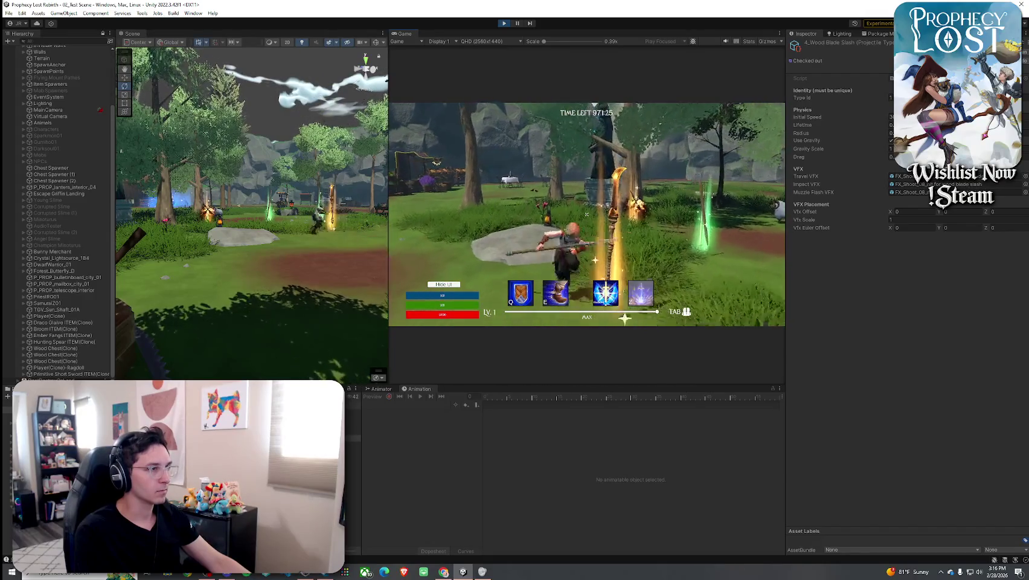
pyautogui.press('w')
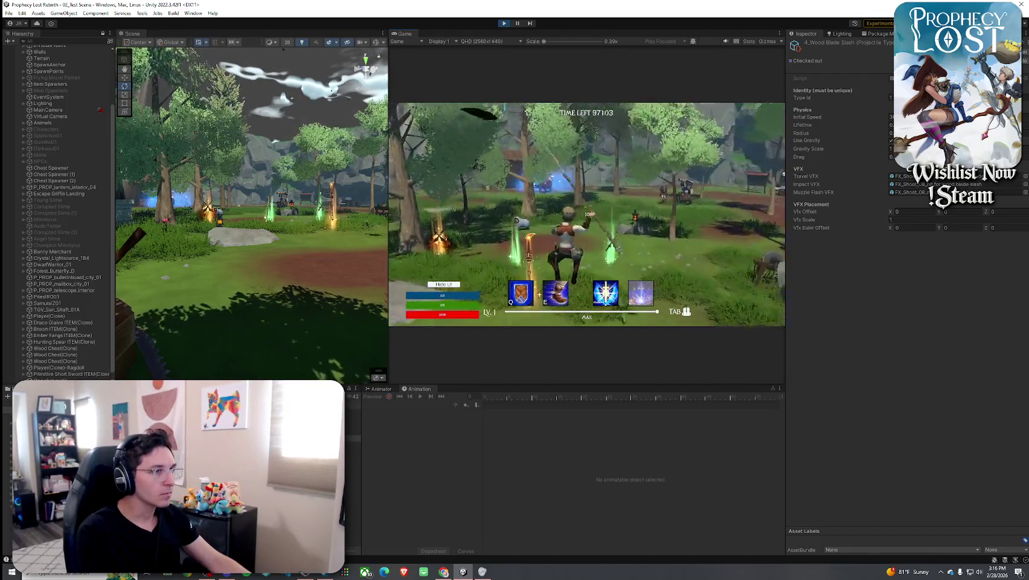
pyautogui.press('w')
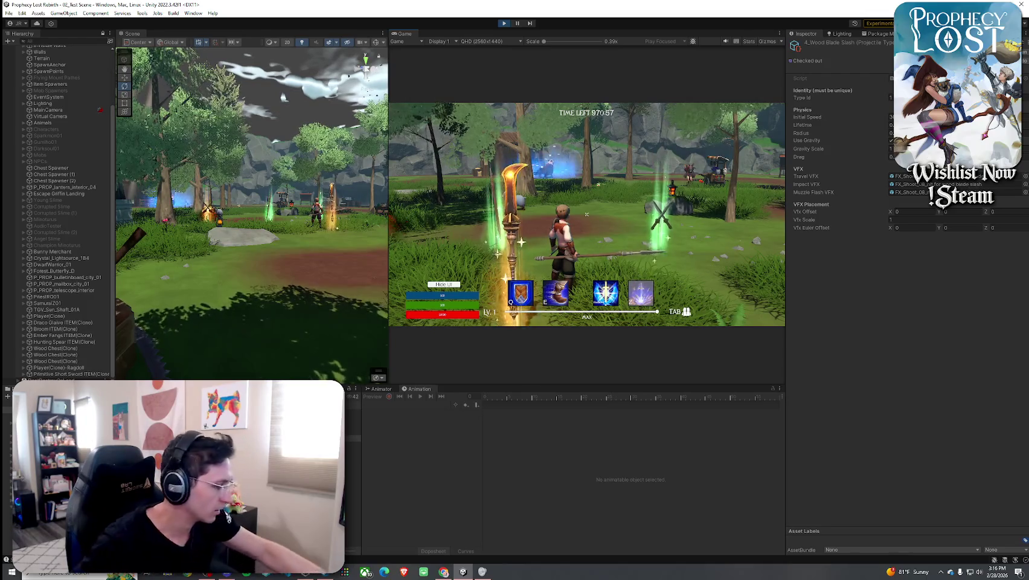
pyautogui.press('w')
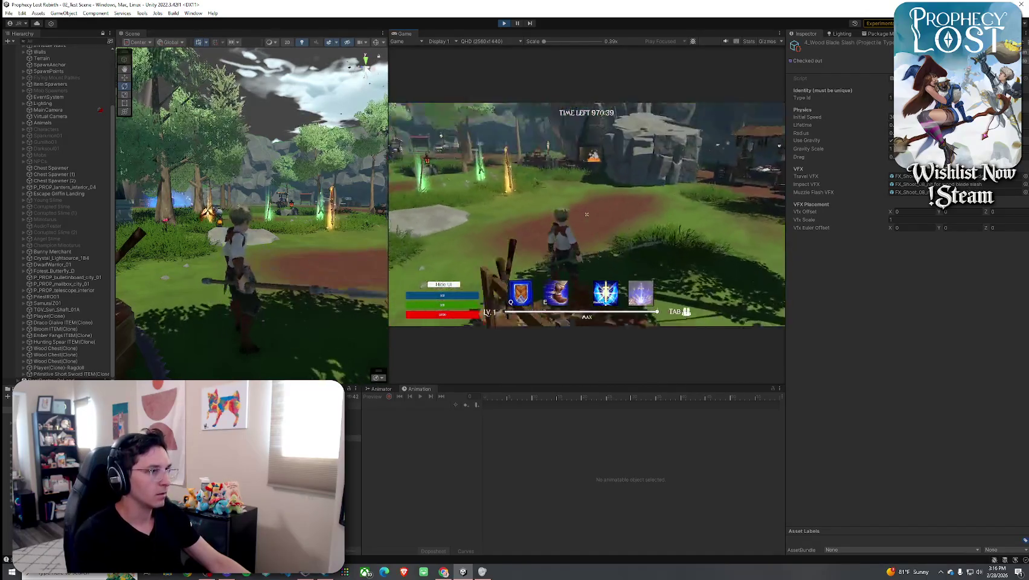
pyautogui.moveTo(586, 214)
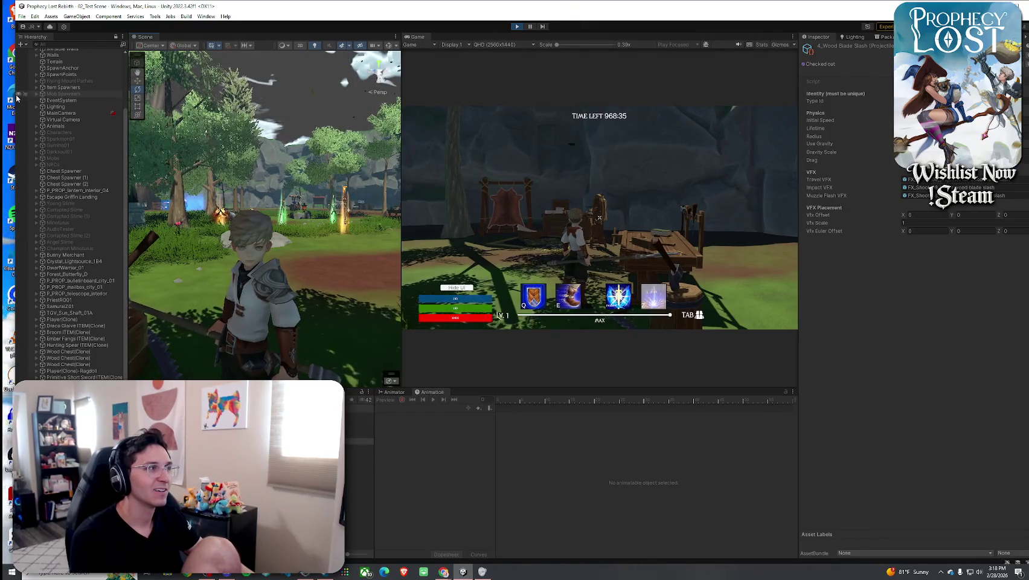
# Shrink the Unity window and set it beside the browser, giving Unity the larger share.
pyautogui.moveTo(17, 89)
pyautogui.mouseDown()
pyautogui.moveTo(540, 87)
pyautogui.moveTo(299, 59)
pyautogui.moveTo(6, 57)
pyautogui.mouseUp()
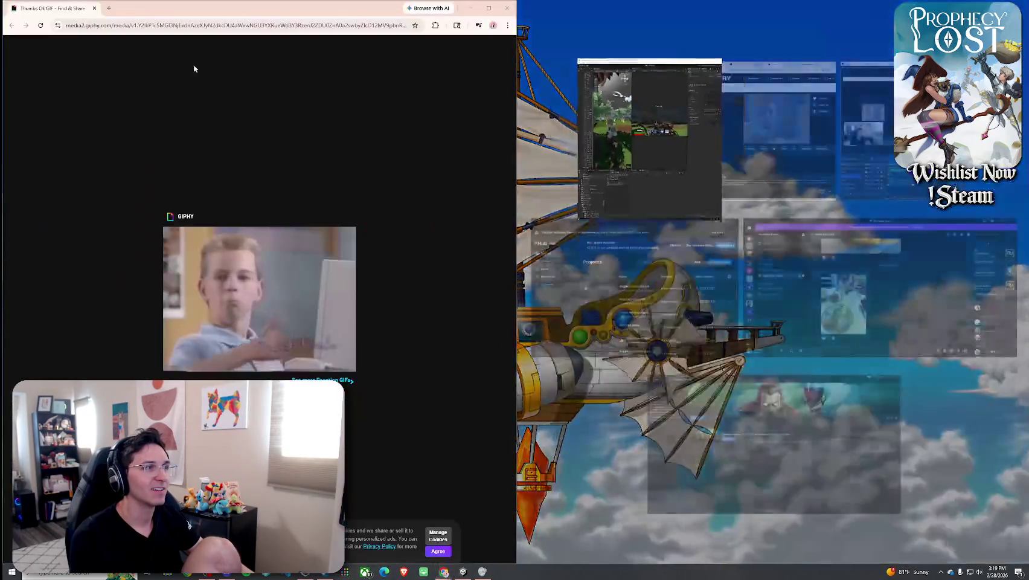
pyautogui.click(640, 127)
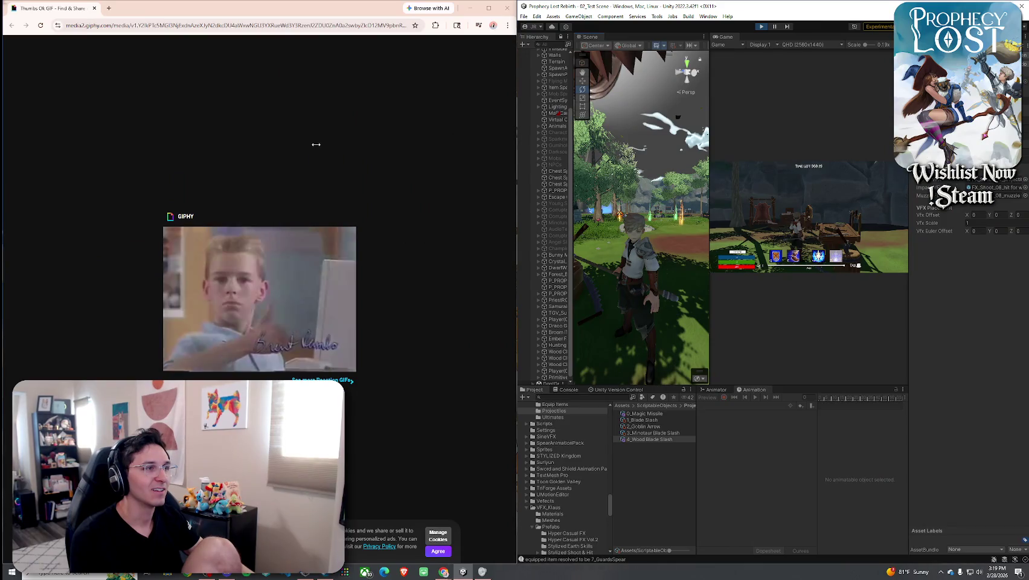
pyautogui.moveTo(457, 135)
pyautogui.mouseDown()
pyautogui.moveTo(261, 142)
pyautogui.moveTo(224, 165)
pyautogui.mouseUp()
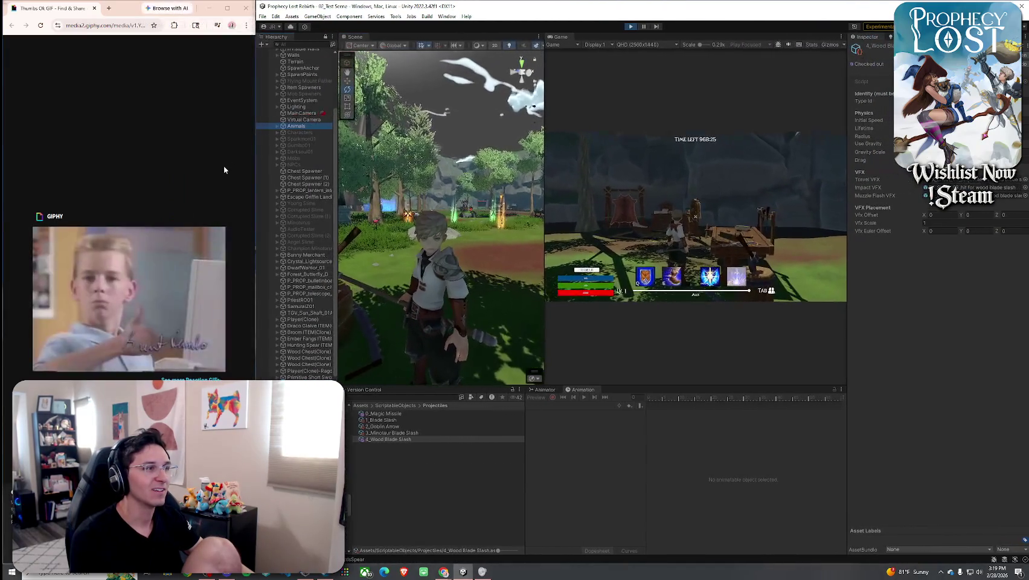
# Select the terrain in the Scene view, then focus Chrome's address bar for a new search.
pyautogui.click(454, 243)
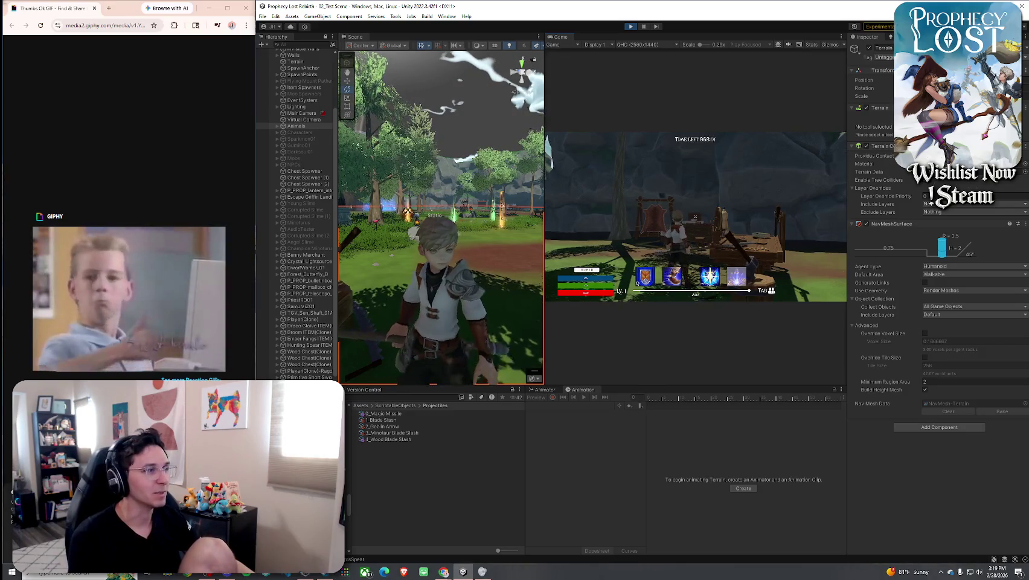
pyautogui.press('super')
pyautogui.press('super')
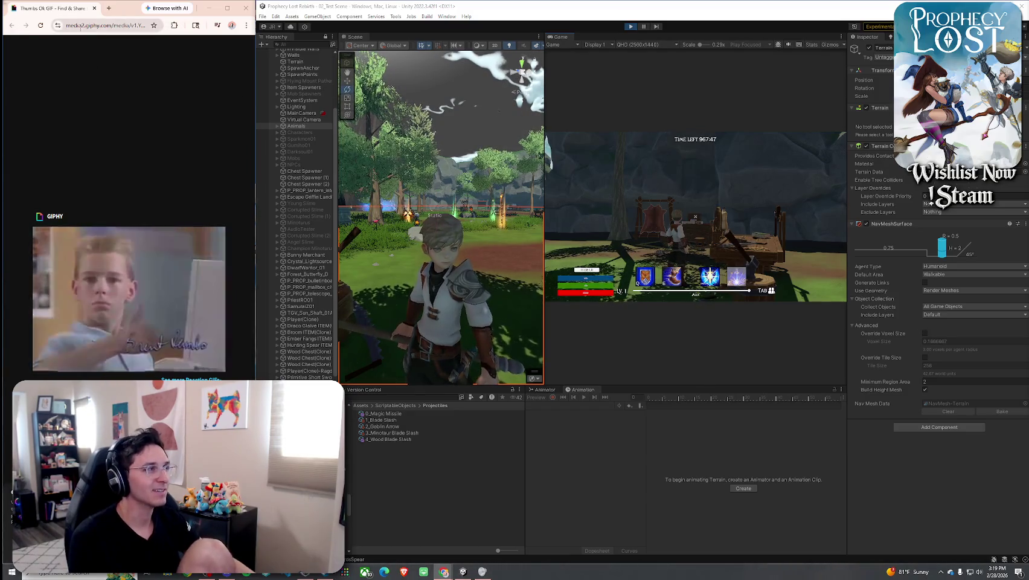
pyautogui.click(109, 26)
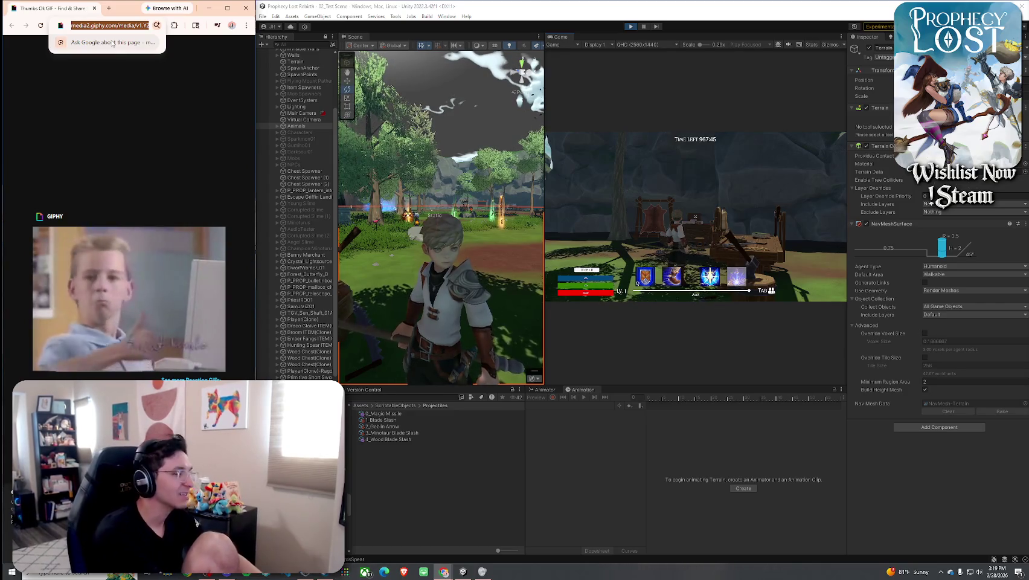
# Search 'thumbs up kid meme', scroll the Google image results, and widen Unity's Scene view slightly.
pyautogui.write('thumbs up kid meme')
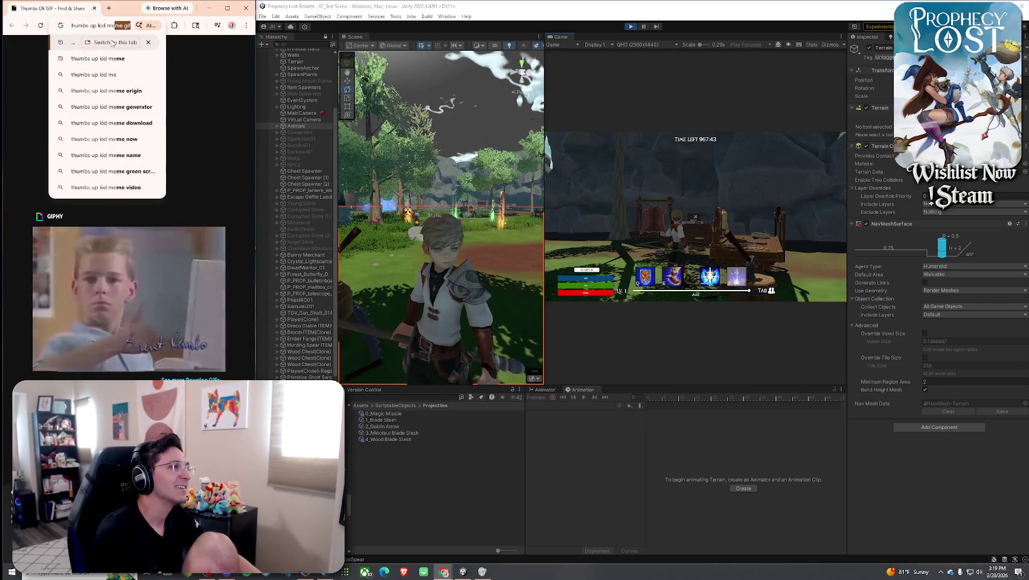
pyautogui.click(112, 43)
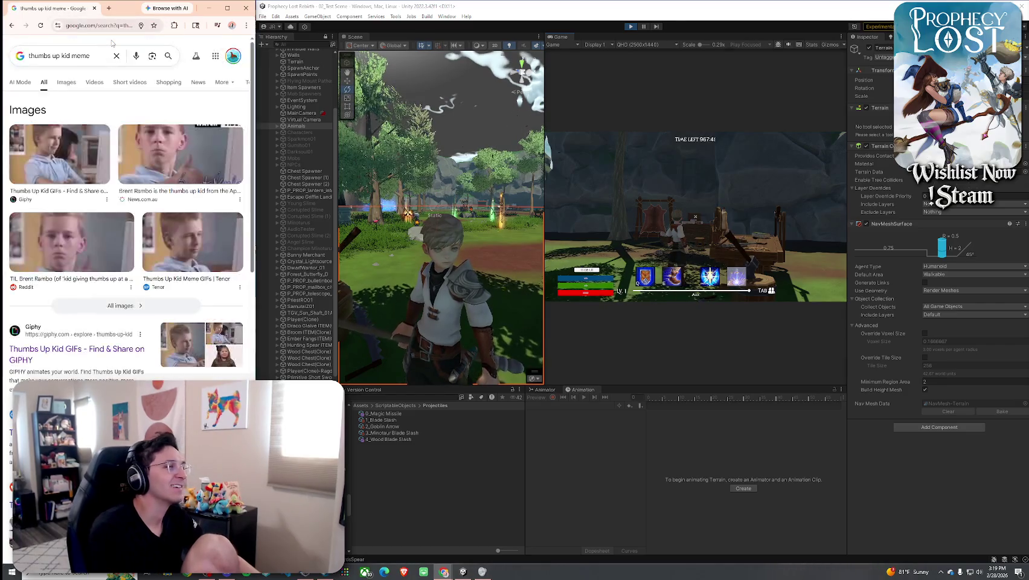
pyautogui.click(66, 88)
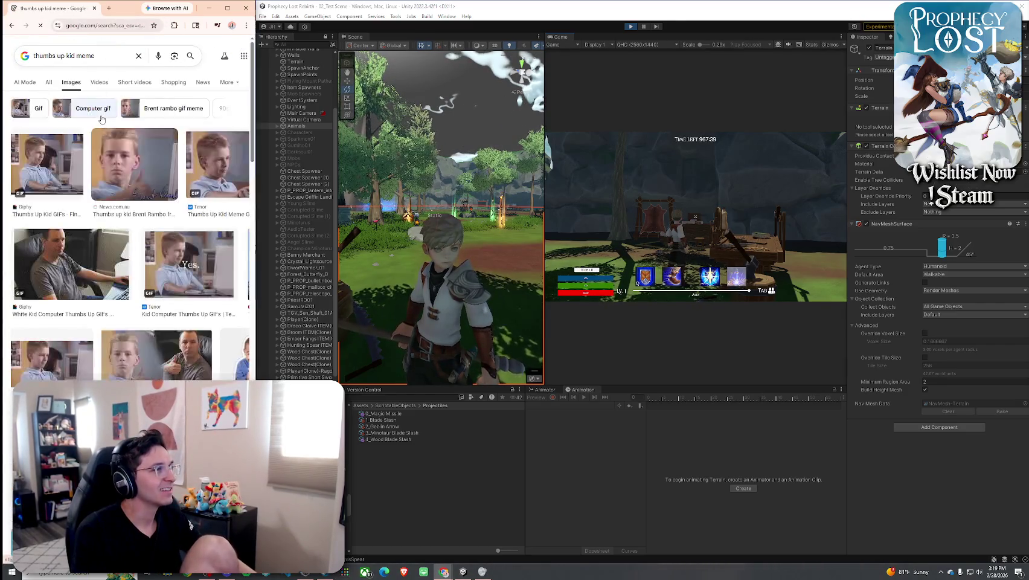
pyautogui.scroll(-3, 144, 213)
pyautogui.scroll(-5, 143, 212)
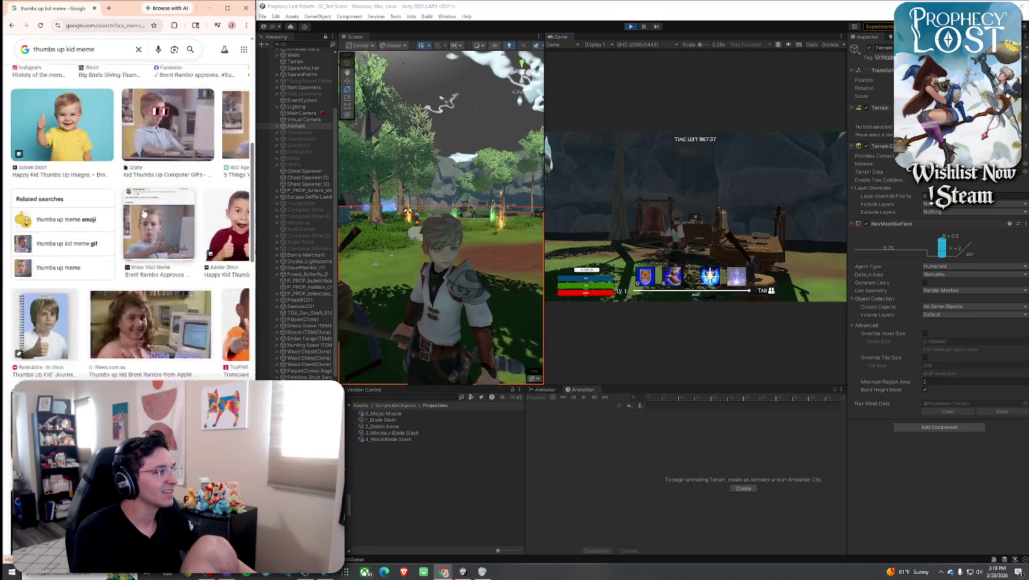
pyautogui.scroll(-5, 144, 213)
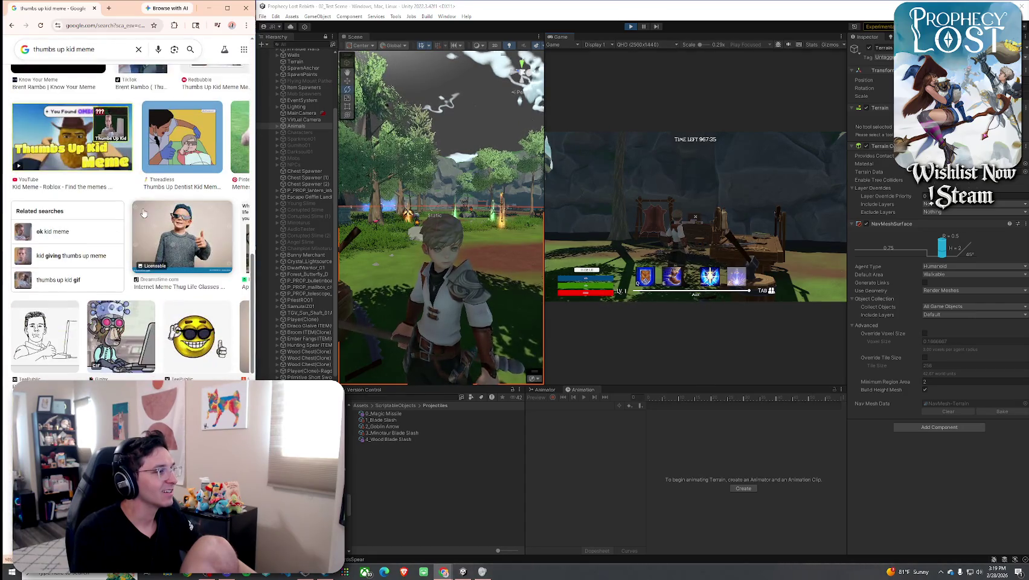
pyautogui.scroll(-3, 144, 213)
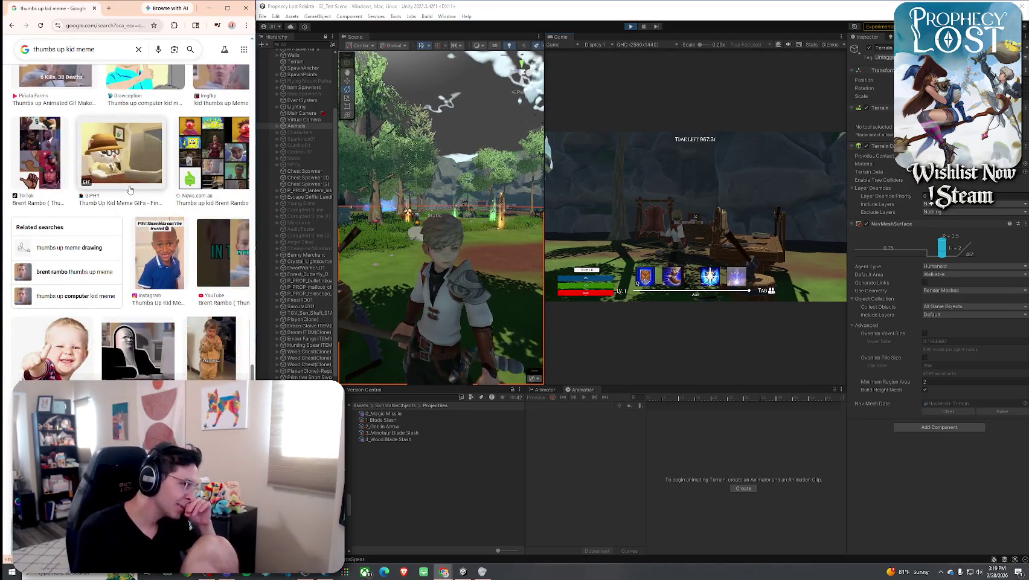
pyautogui.moveTo(543, 172)
pyautogui.mouseDown()
pyautogui.moveTo(700, 179)
pyautogui.moveTo(534, 188)
pyautogui.mouseUp()
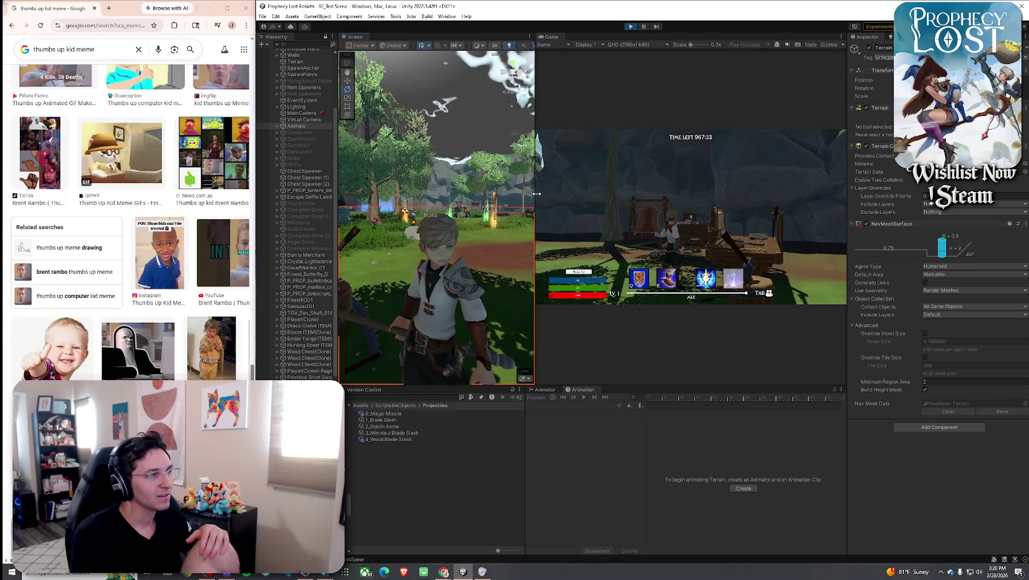
pyautogui.rightClick(479, 205)
# Deselect the terrain in the Scene view and close the Chrome window.
pyautogui.click(486, 208)
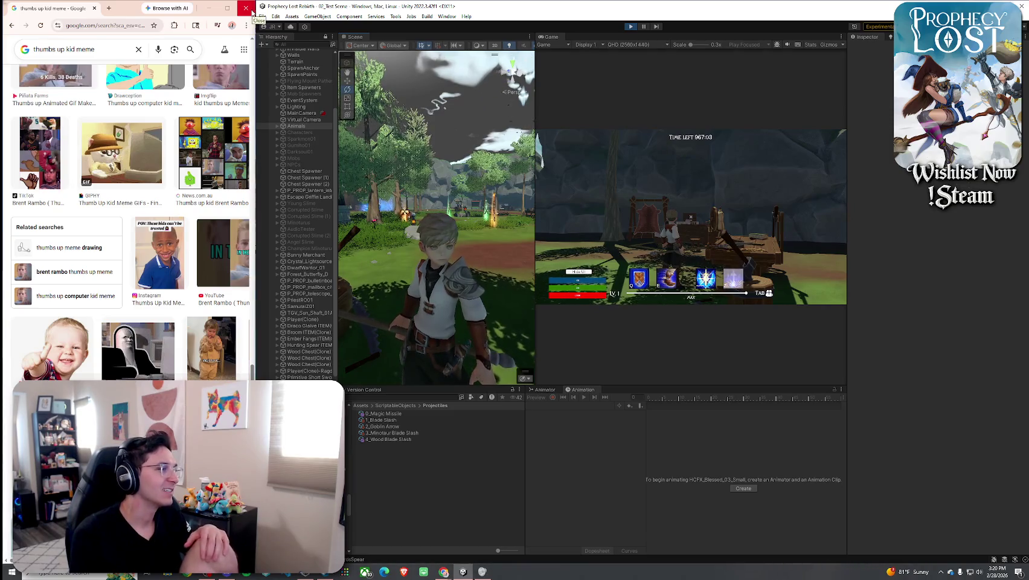
pyautogui.click(246, 8)
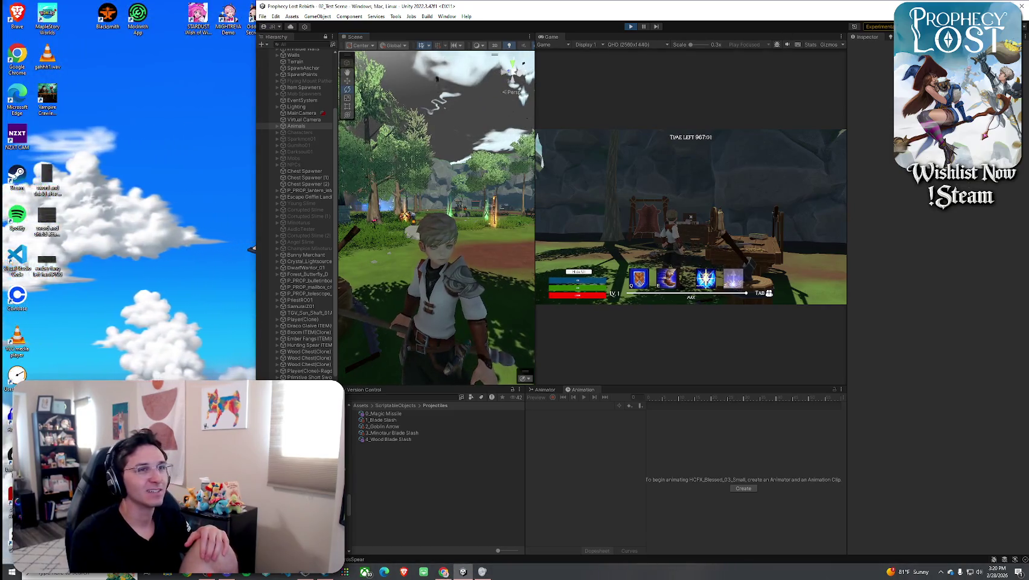
# Maximize the Unity Editor window with Win+Up.
pyautogui.press('super+Up')
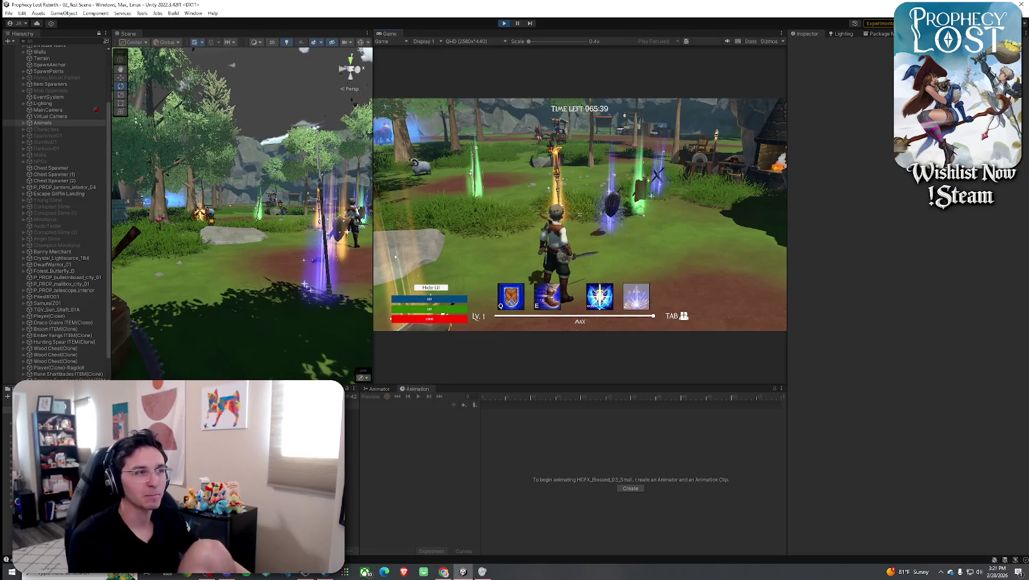
# Swing the sword while running onto the large rock, then toggle the inventory.
pyautogui.click(580, 214)
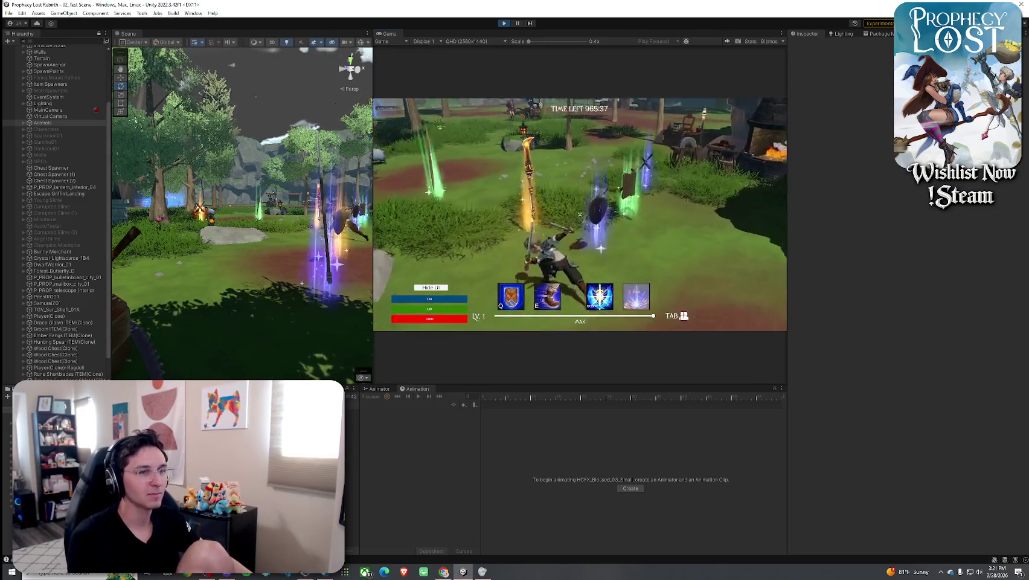
pyautogui.press('w')
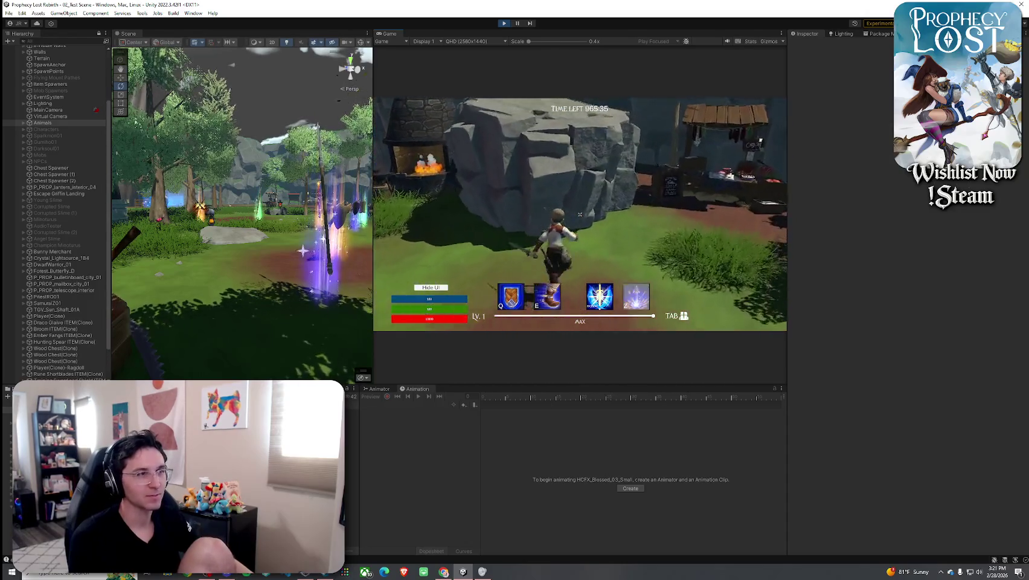
pyautogui.click(579, 214)
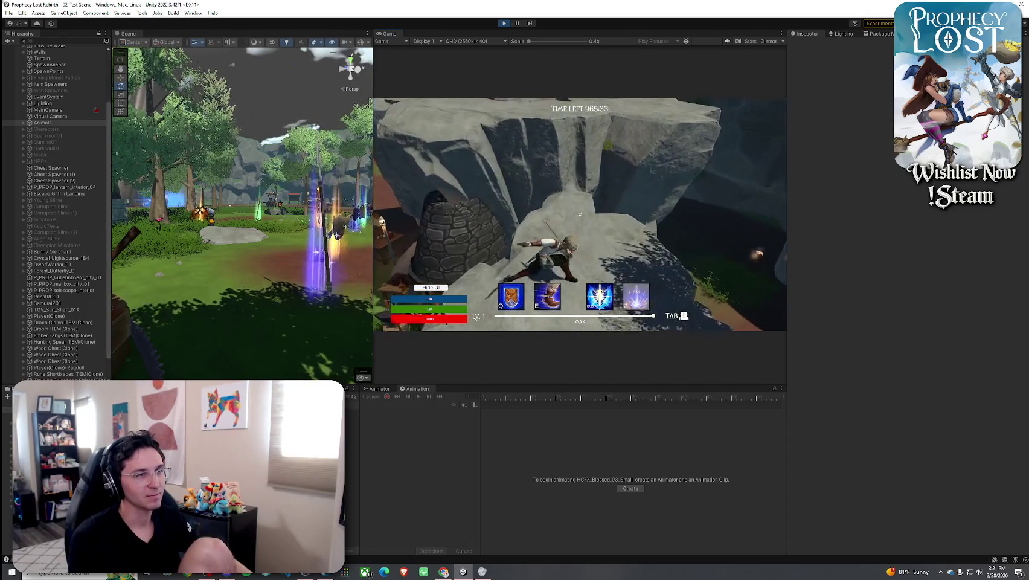
pyautogui.click(580, 214)
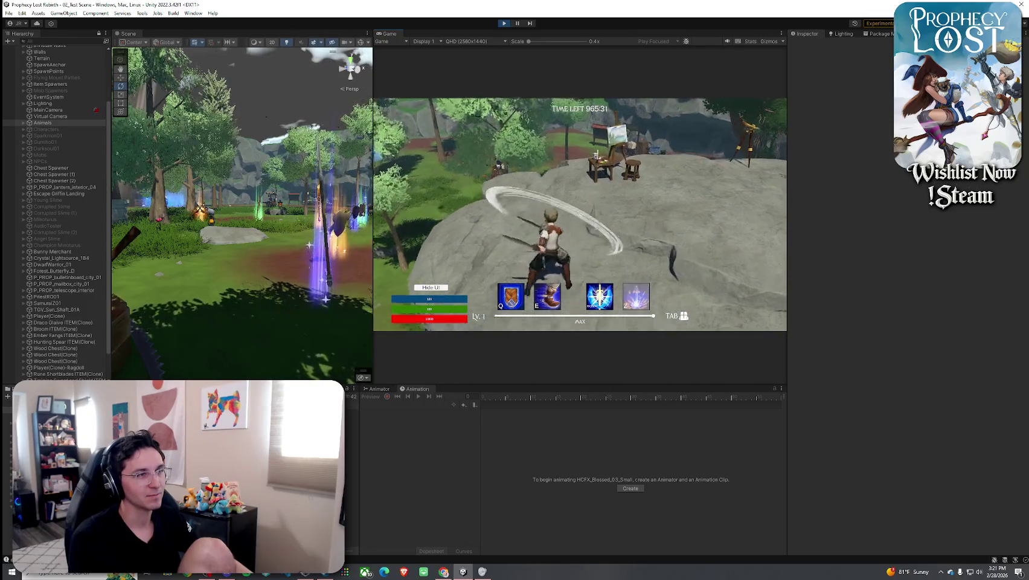
pyautogui.press('Tab')
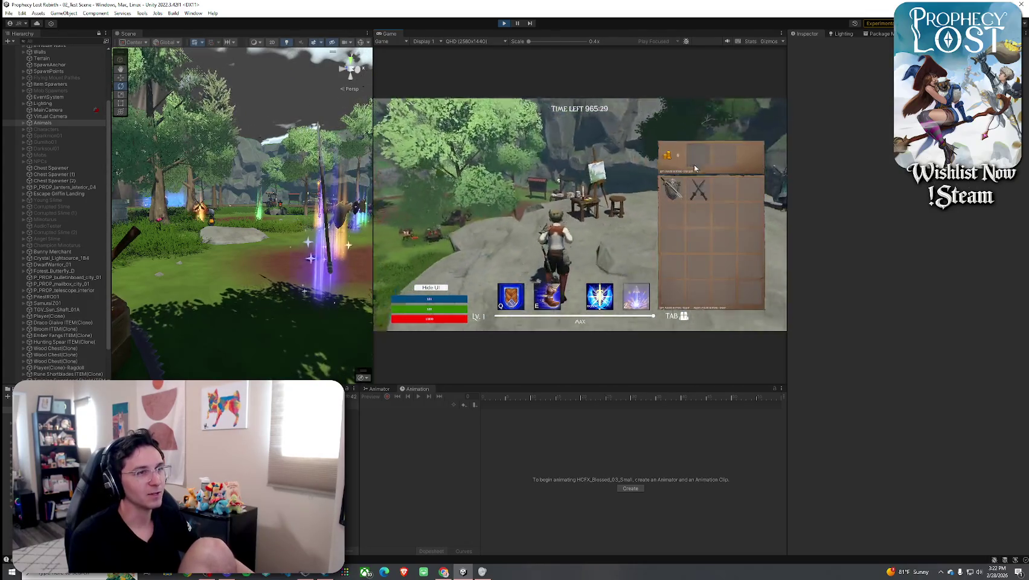
pyautogui.press('Tab')
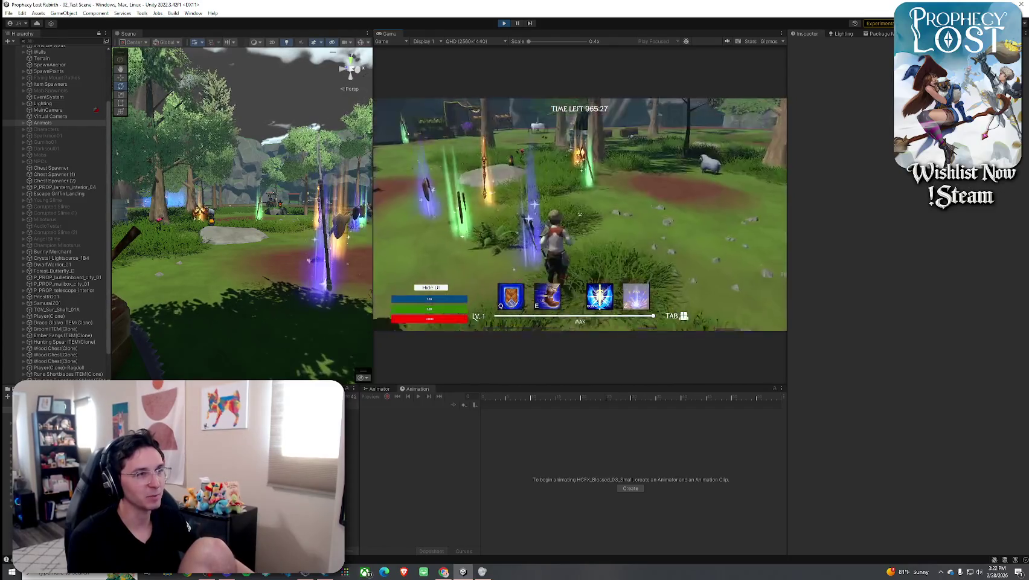
pyautogui.press('Tab')
pyautogui.press('Tab')
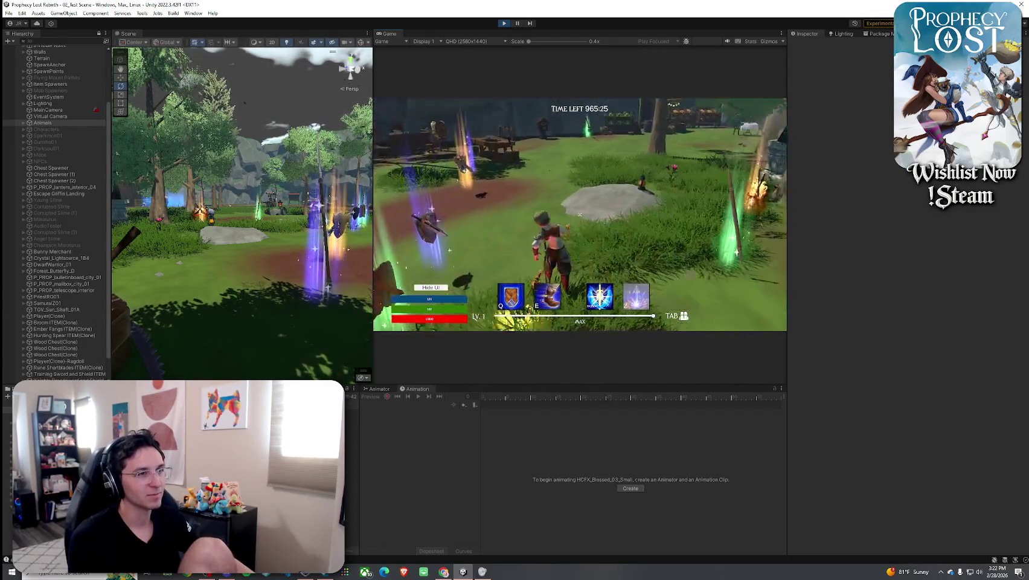
# Run the staff-wielding hero past the market stalls, forest, tall grass and cart to the wooden structure.
pyautogui.press('w')
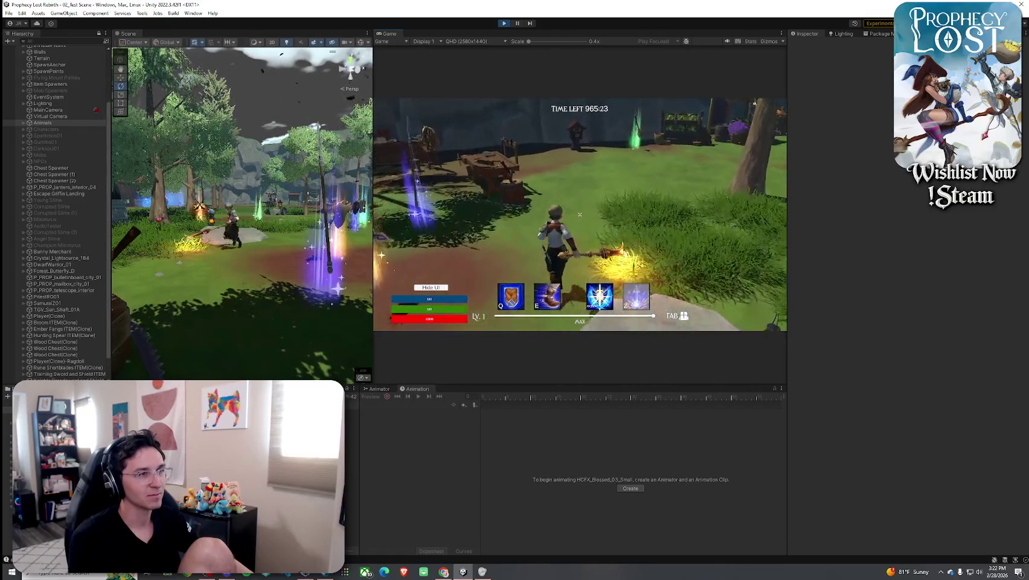
pyautogui.press('w')
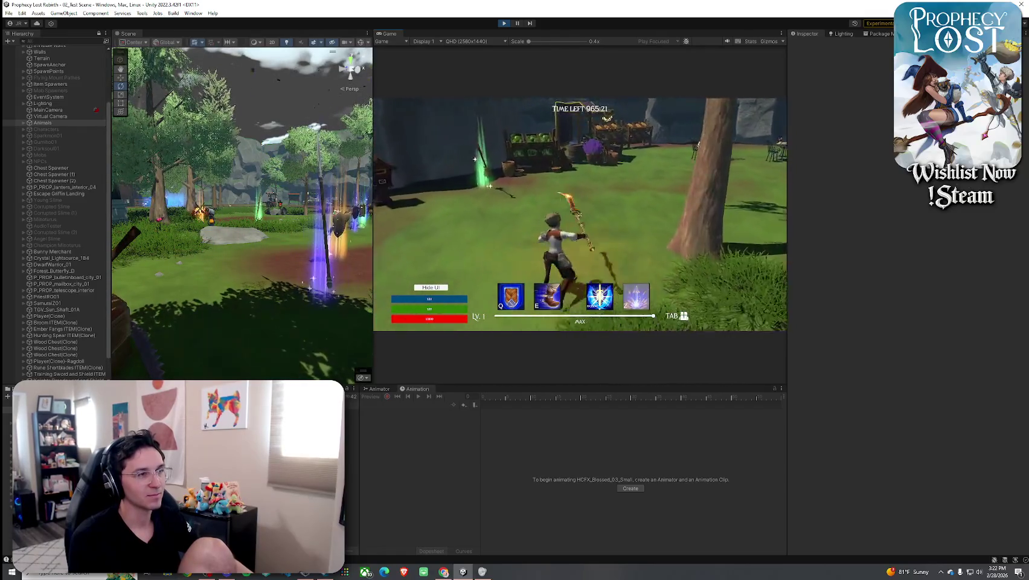
pyautogui.press('w')
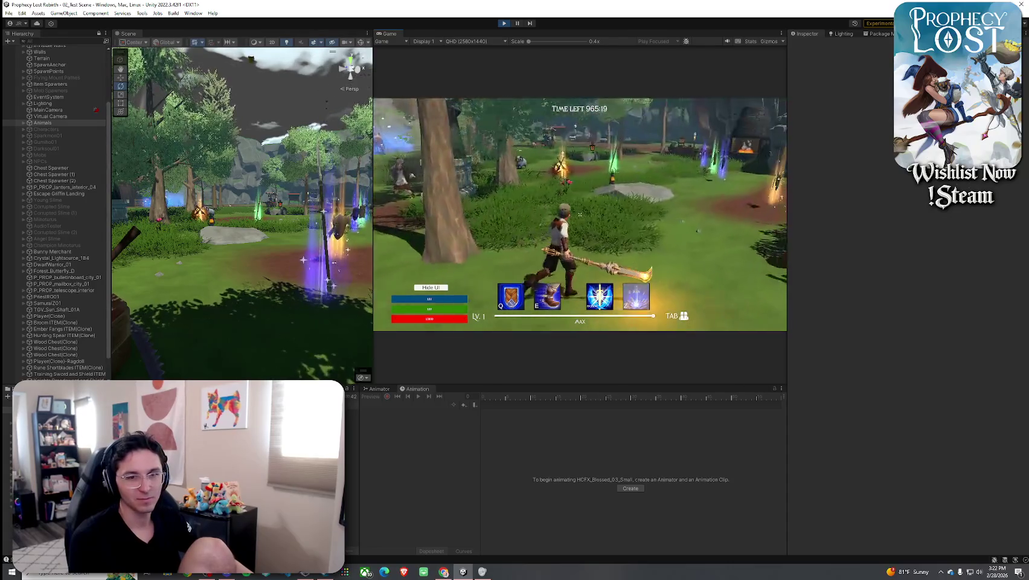
pyautogui.press('super')
pyautogui.press('super')
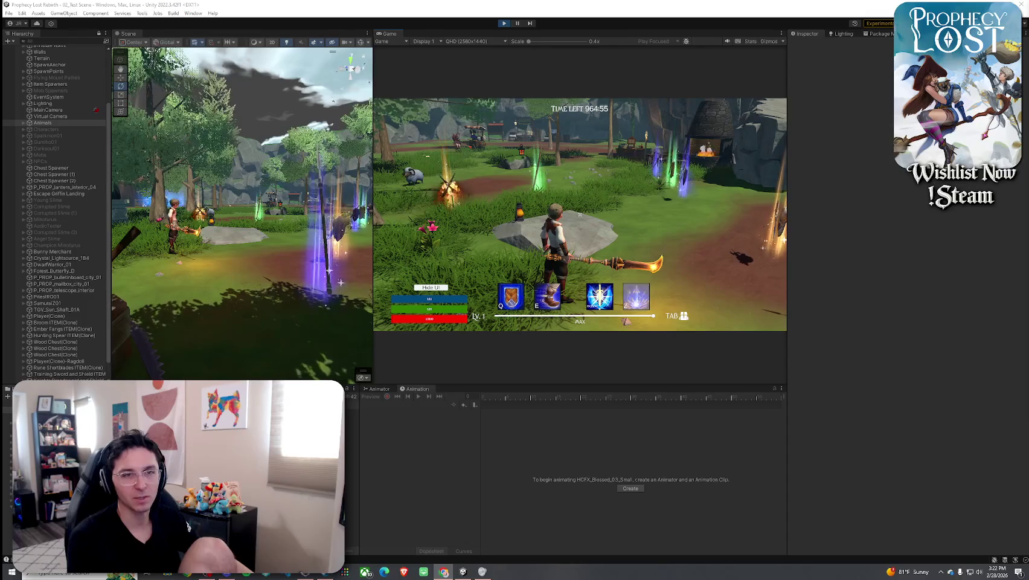
pyautogui.click(755, 253)
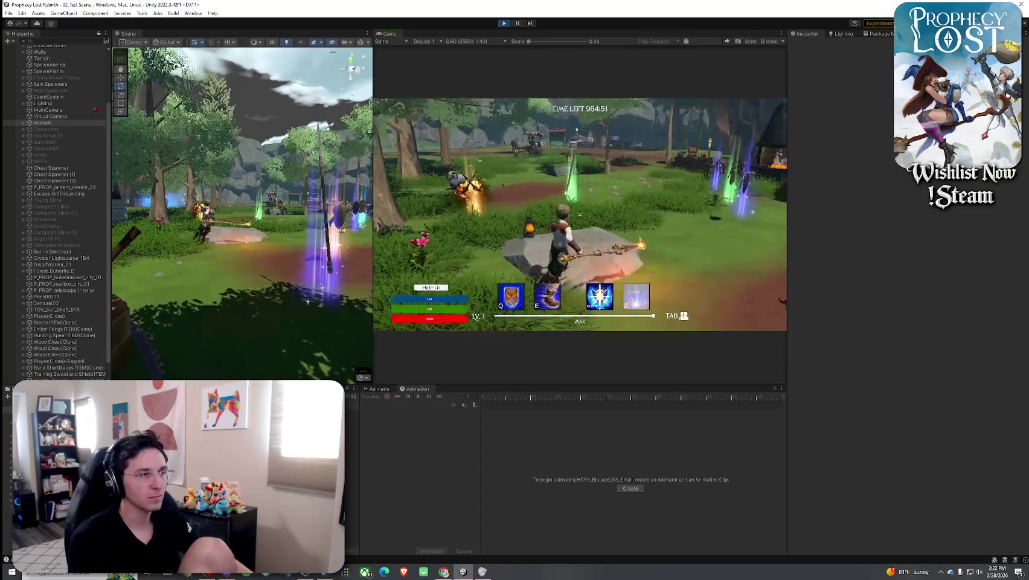
pyautogui.press('w')
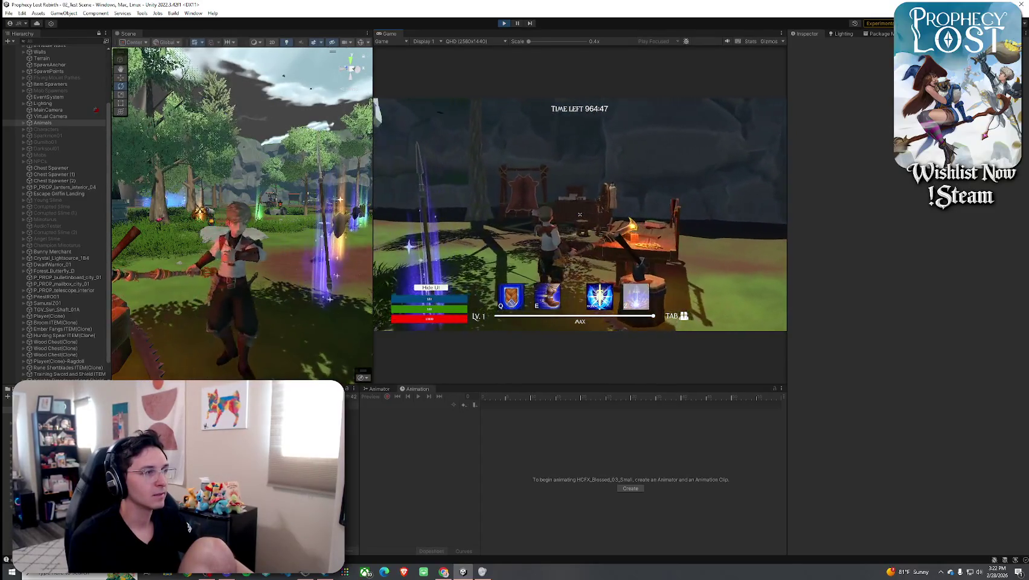
pyautogui.press('w')
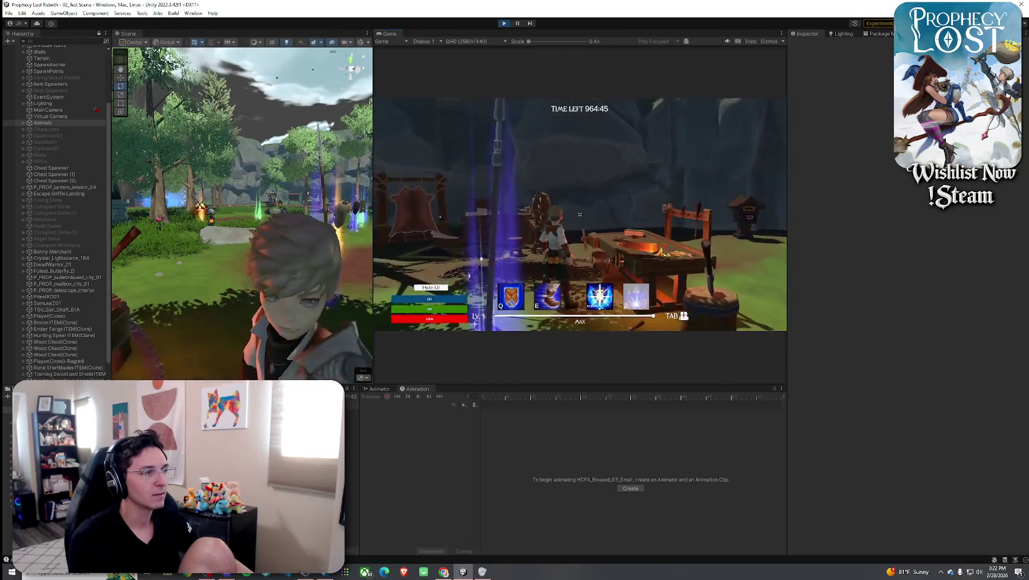
pyautogui.press('w')
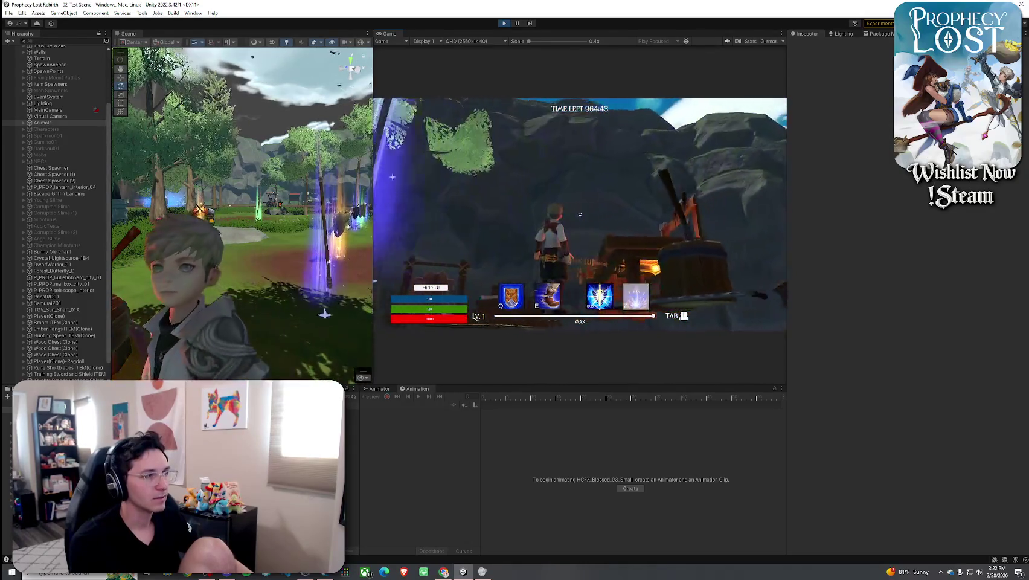
pyautogui.press('w')
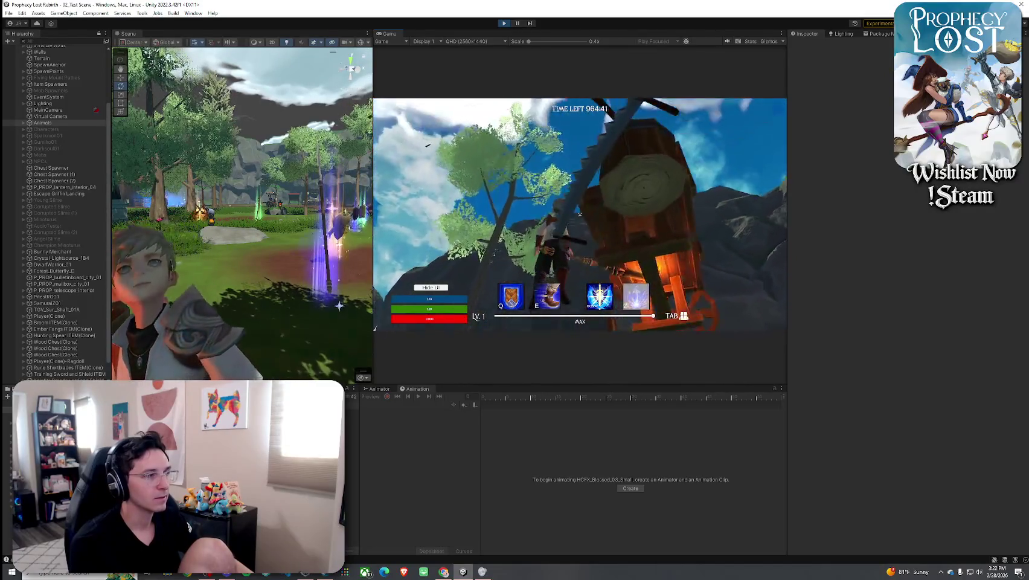
pyautogui.press('w')
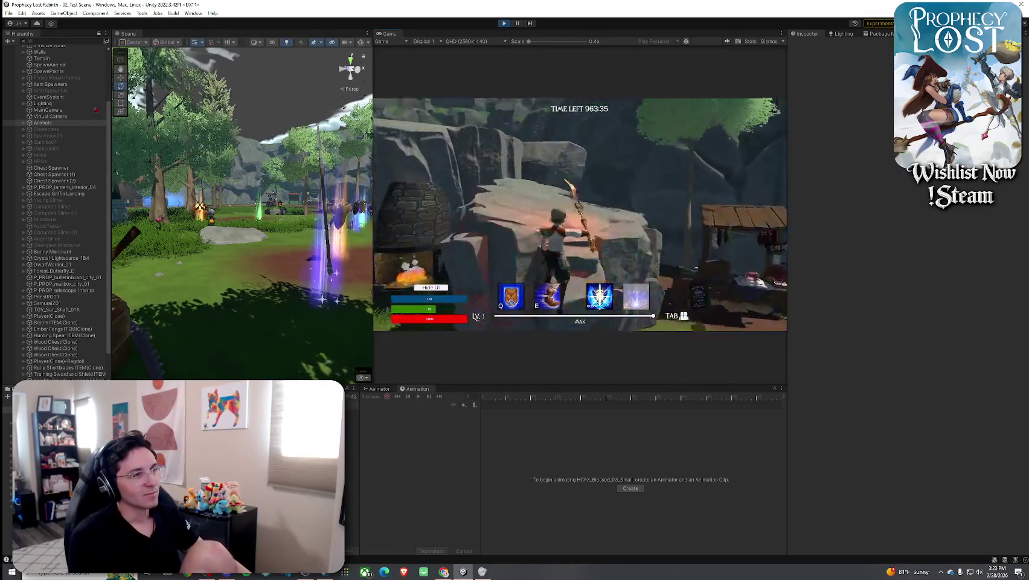
# Equip the crossed swords from the inventory and swing them to test the slash.
pyautogui.press('Tab')
pyautogui.click(707, 159)
pyautogui.press('Tab')
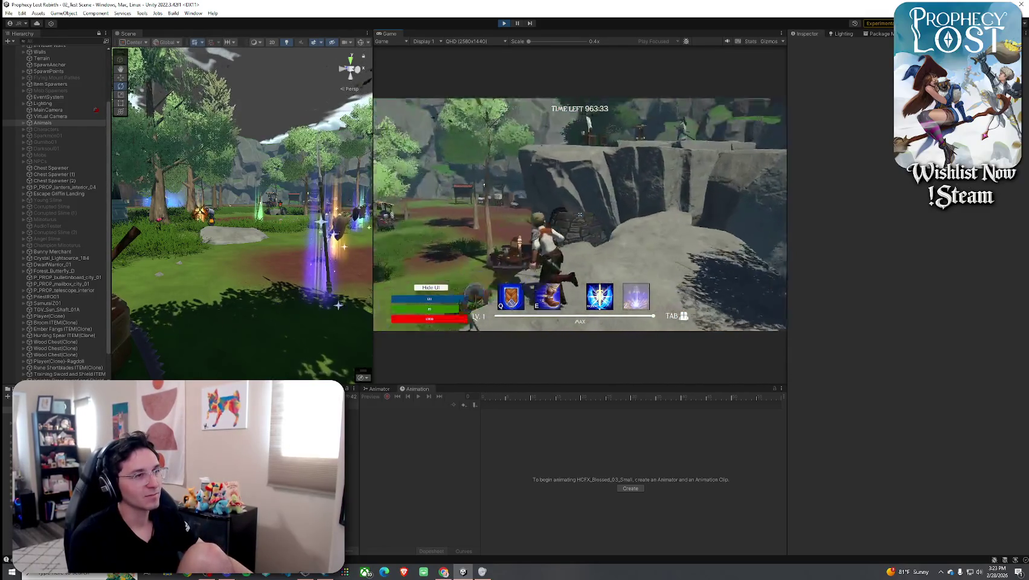
pyautogui.click(580, 214)
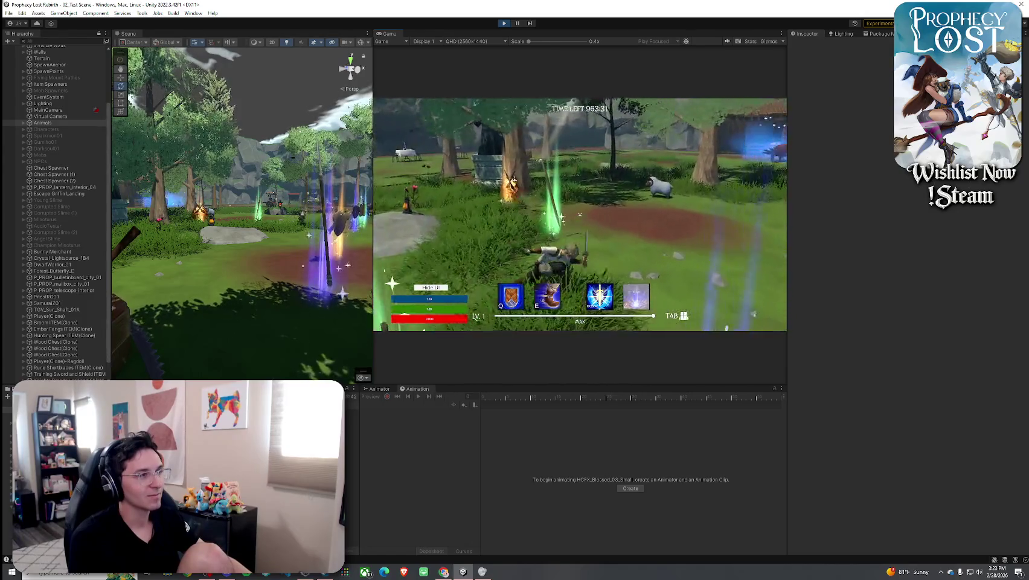
# Equip the spear, carry it across the field to the lantern and rock, and jump.
pyautogui.press('Tab')
pyautogui.click(708, 182)
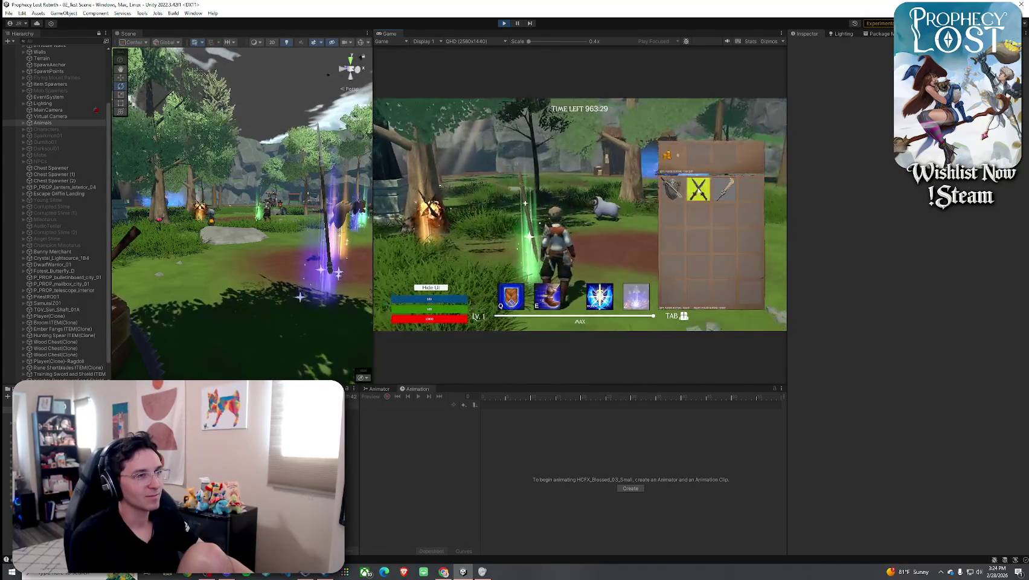
pyautogui.press('Tab')
pyautogui.press('w')
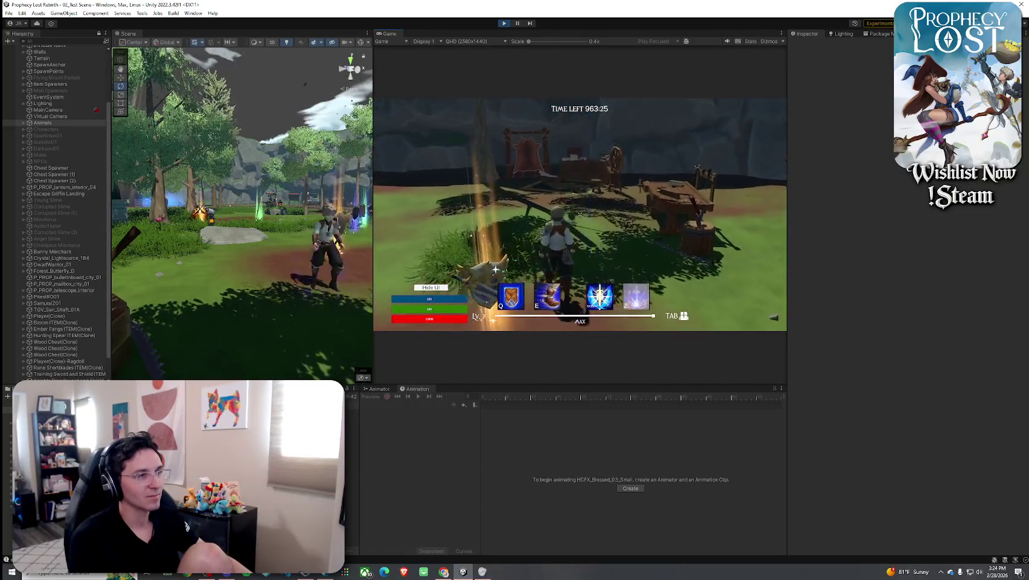
pyautogui.press('Tab')
pyautogui.press('Tab')
pyautogui.press('w')
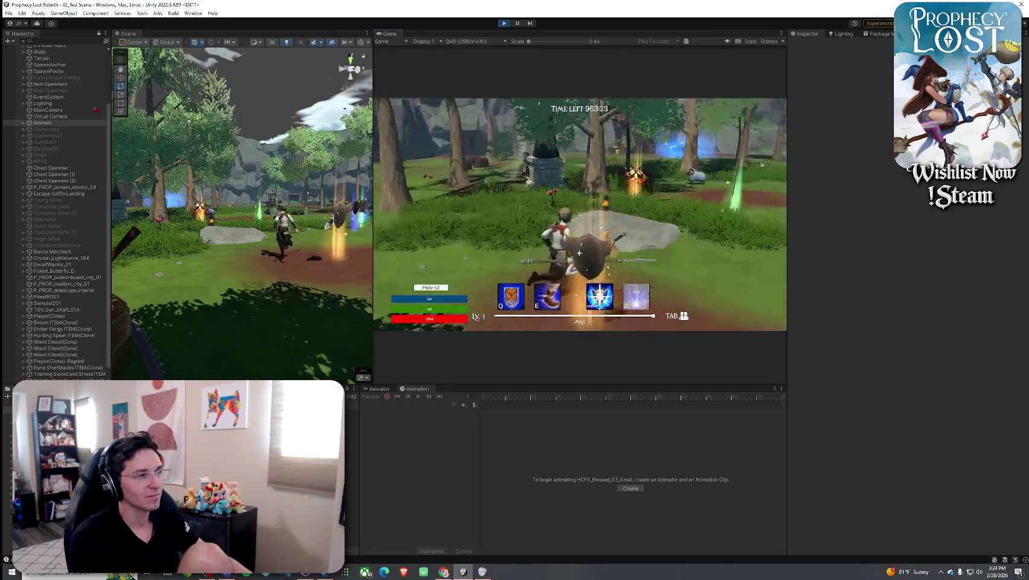
pyautogui.press('w')
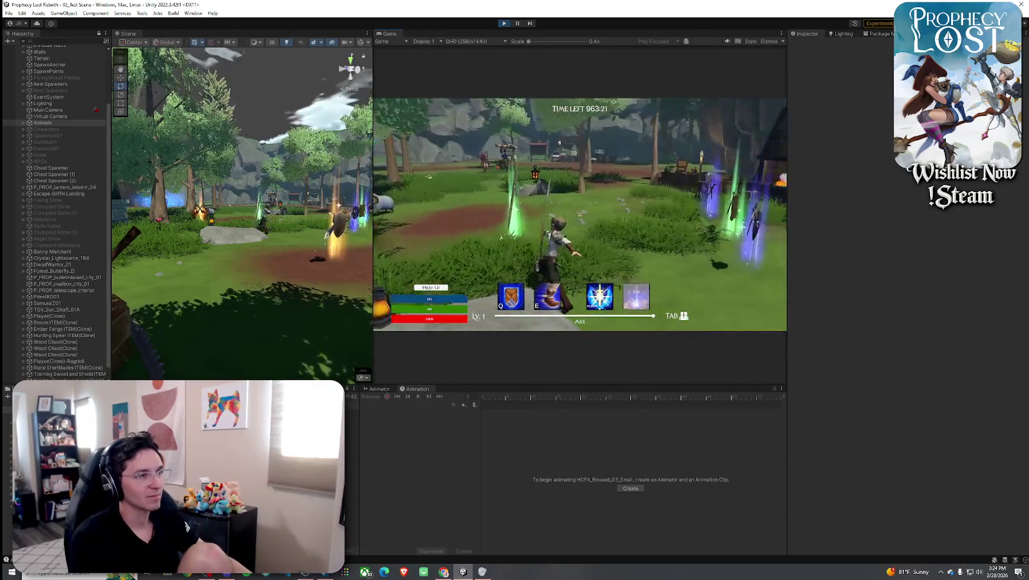
pyautogui.press('w')
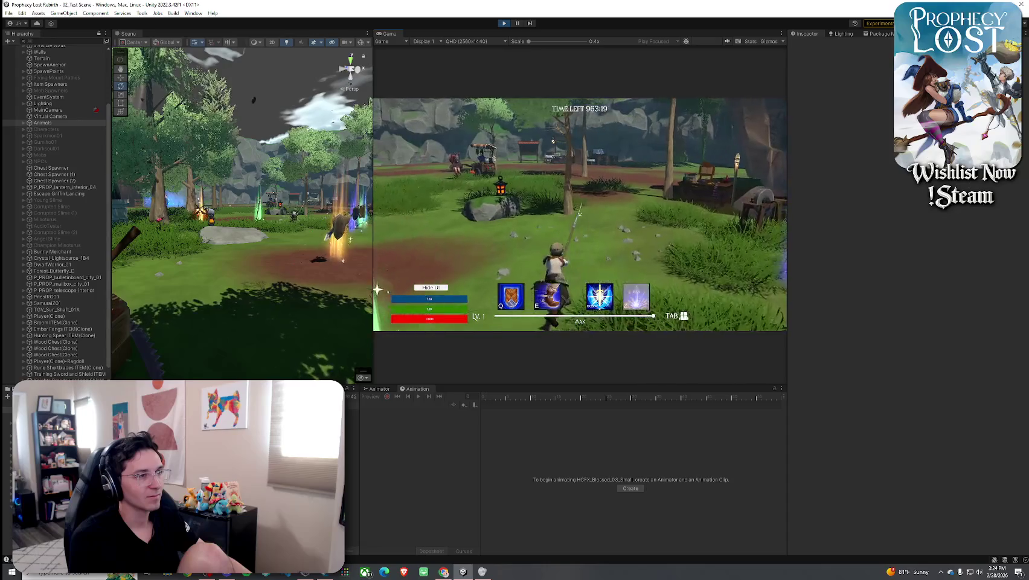
pyautogui.press('w')
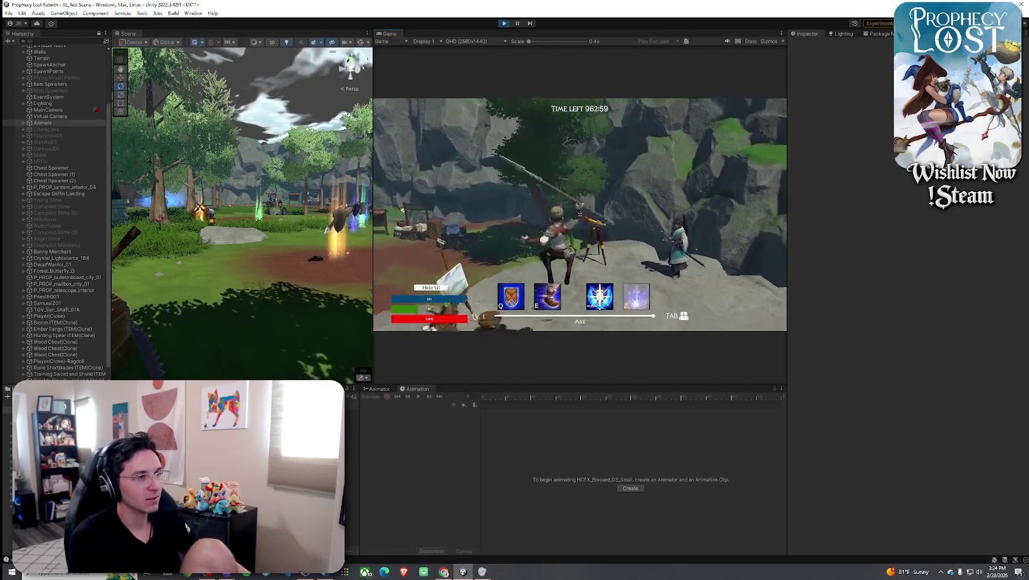
pyautogui.press('space')
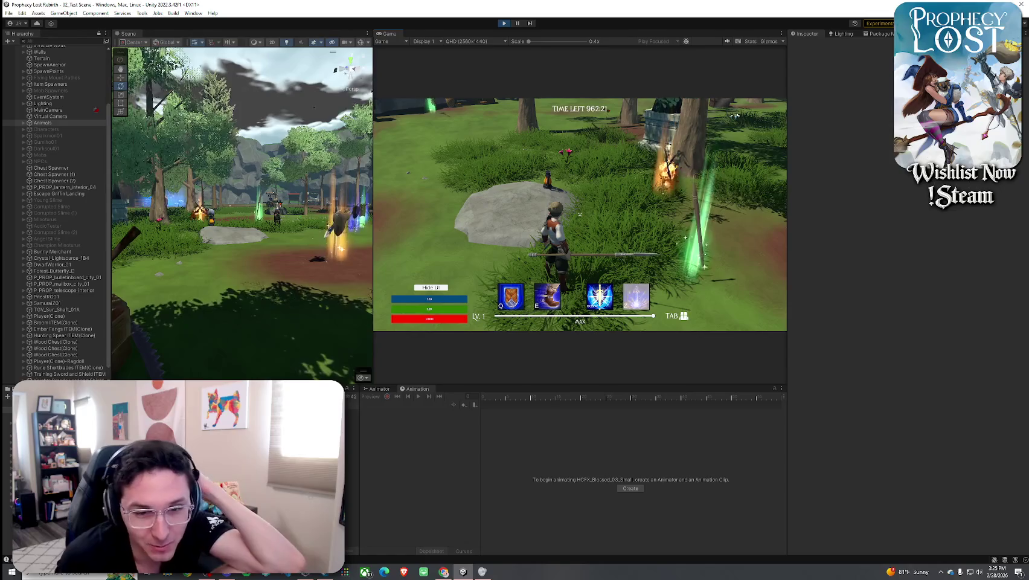
# Run to the blacksmith clearing, equip a different weapon from the inventory, and face the village houses.
pyautogui.press('w')
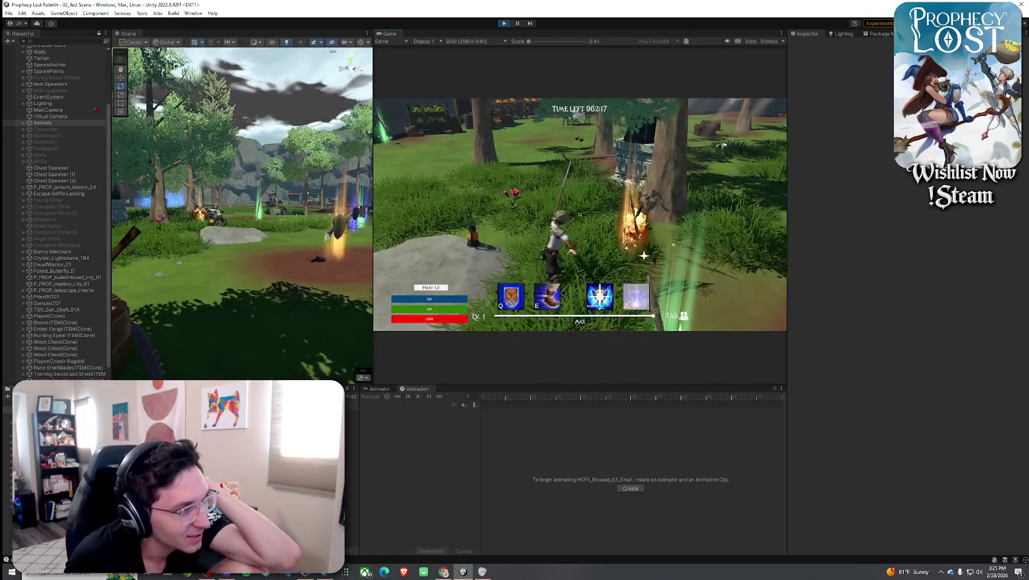
pyautogui.press('w')
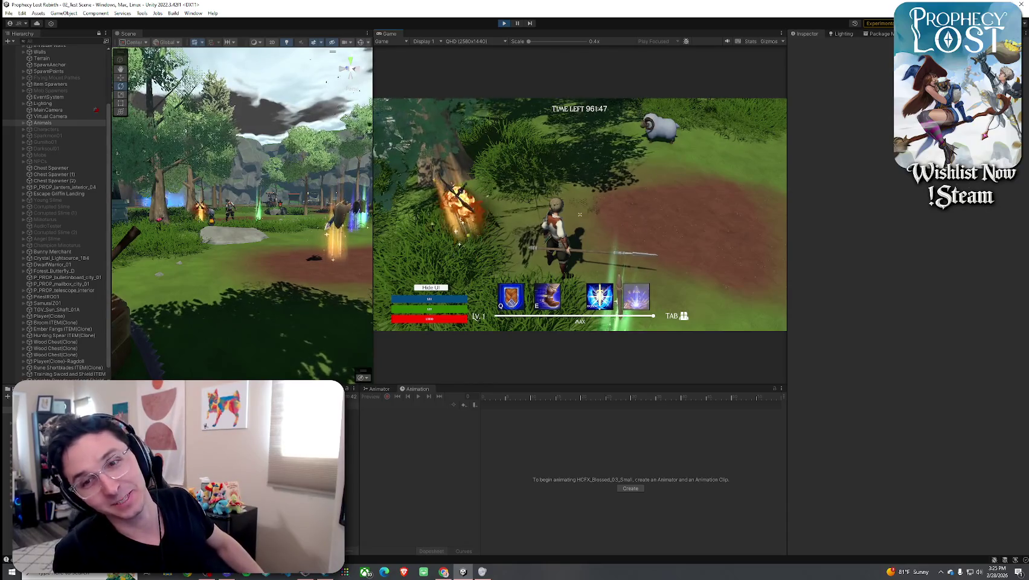
pyautogui.press('Tab')
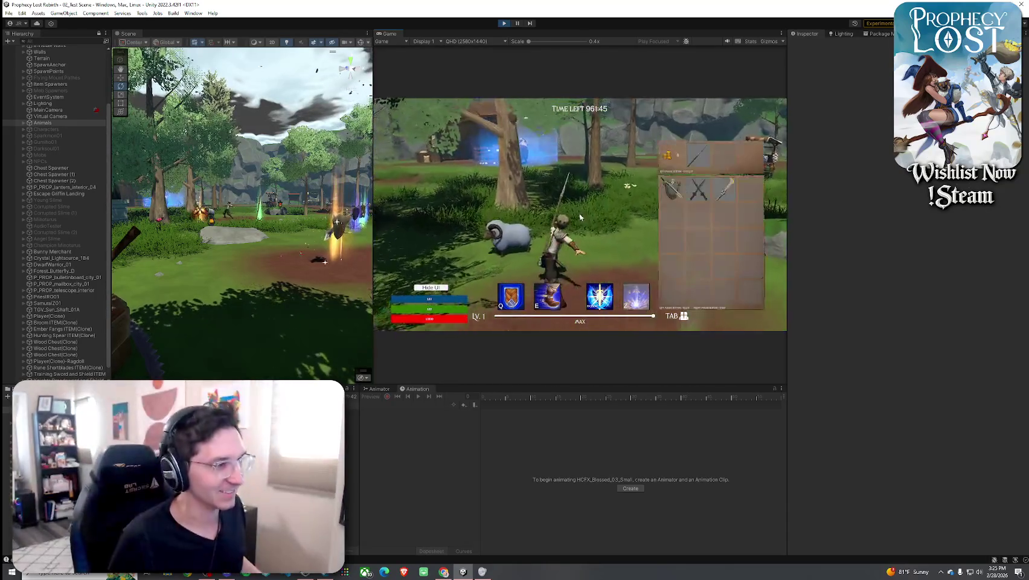
pyautogui.click(722, 192)
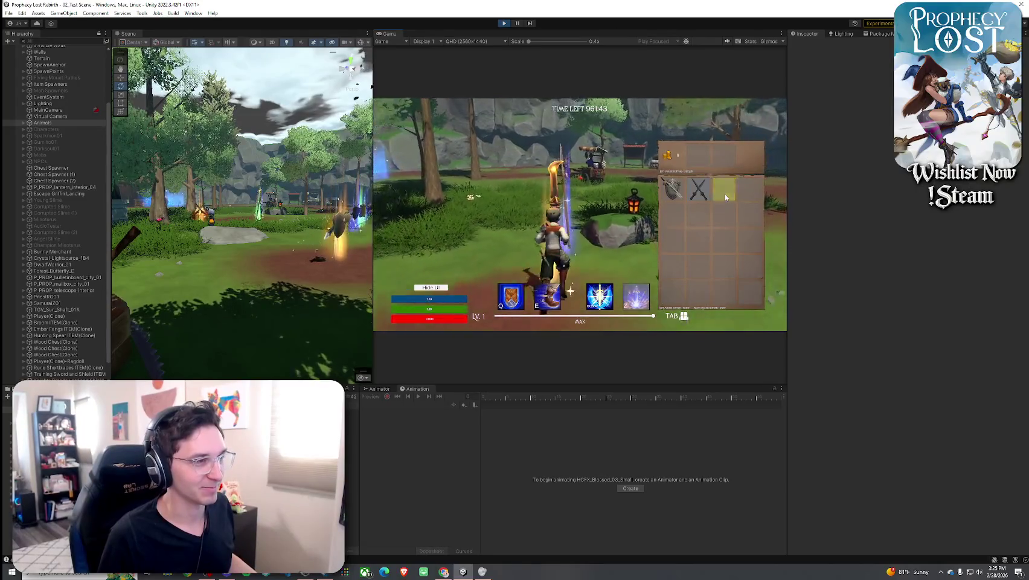
pyautogui.click(699, 189)
pyautogui.press('Tab')
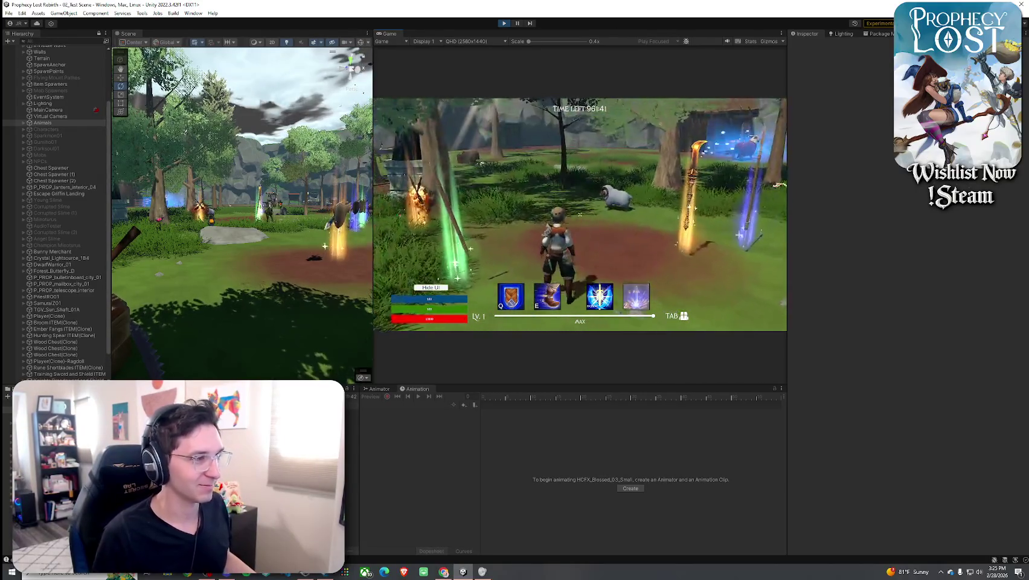
pyautogui.press('Tab')
pyautogui.press('Tab')
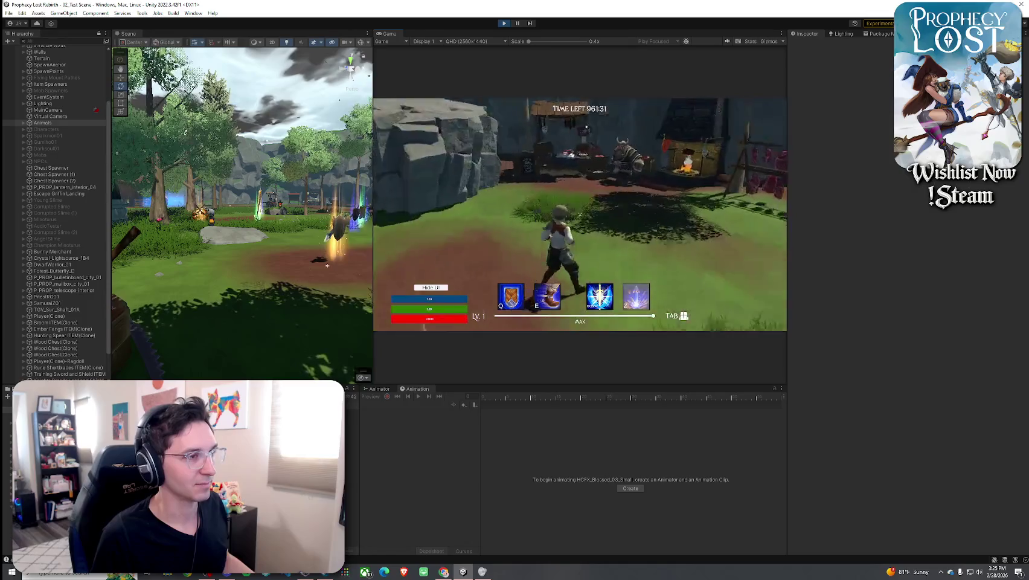
pyautogui.press('w')
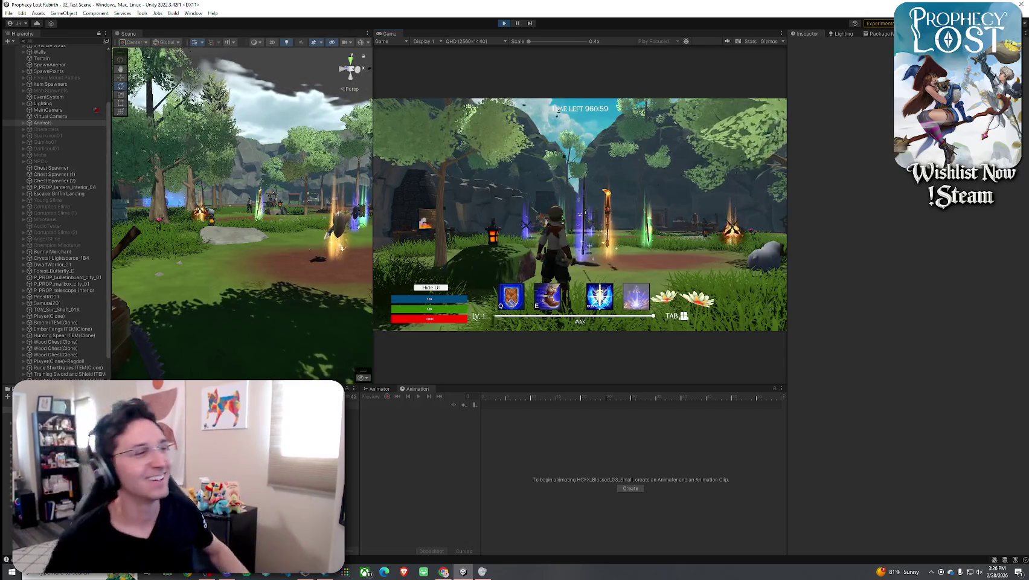
# Run across the field swinging the weapon repeatedly to check each slash arc.
pyautogui.press('w')
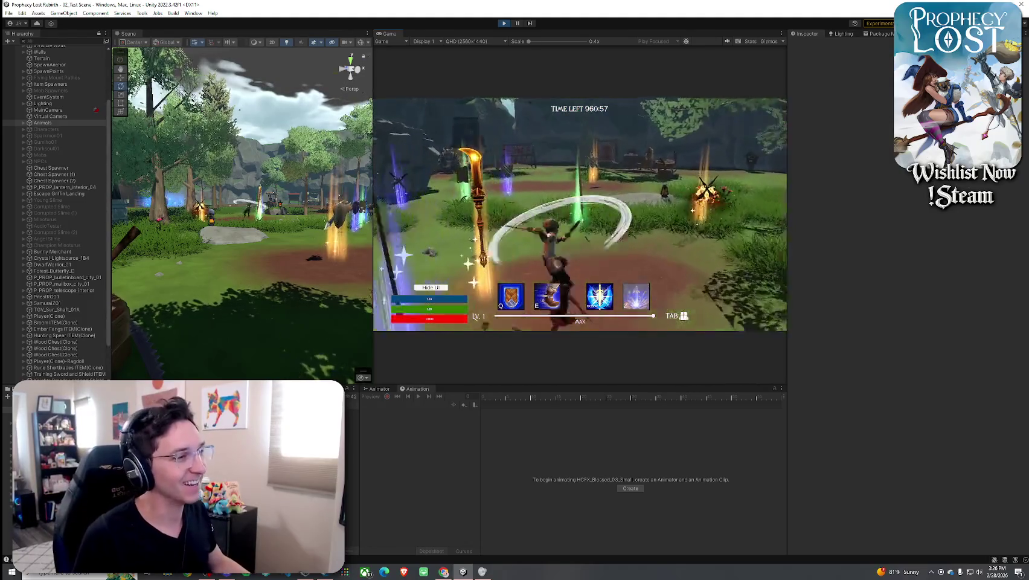
pyautogui.press('w')
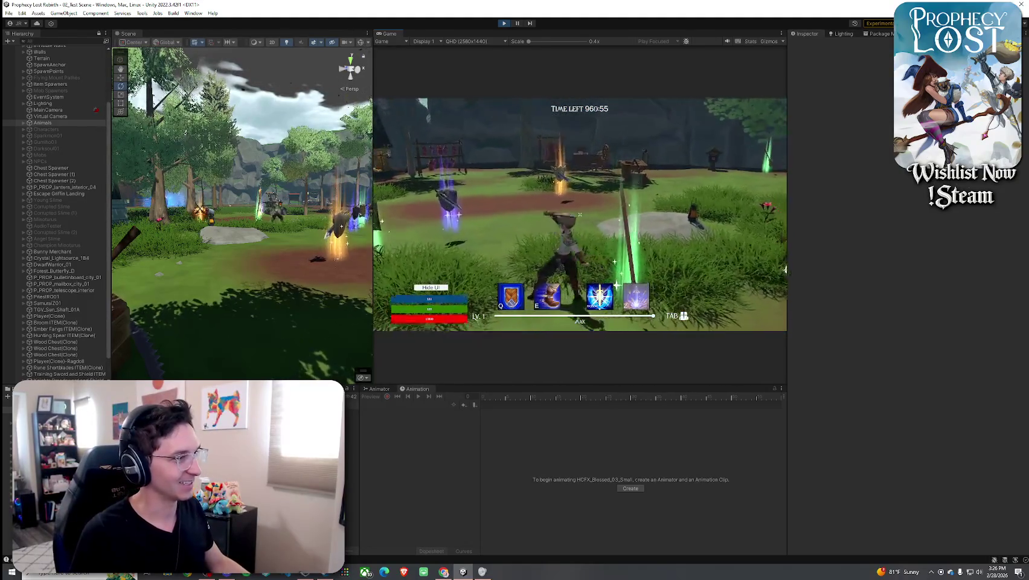
pyautogui.click(579, 214)
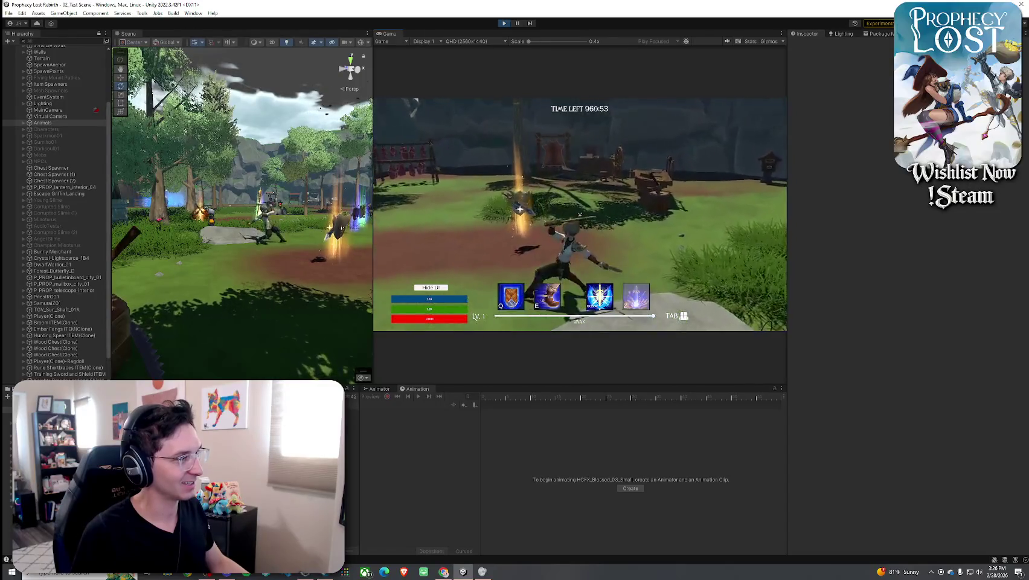
pyautogui.click(580, 215)
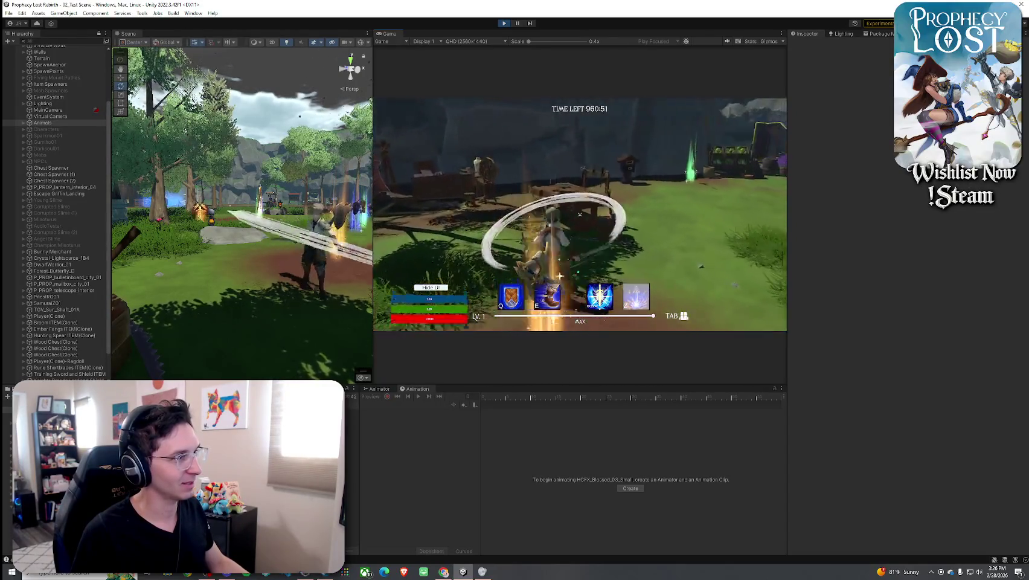
pyautogui.click(579, 215)
pyautogui.press('w')
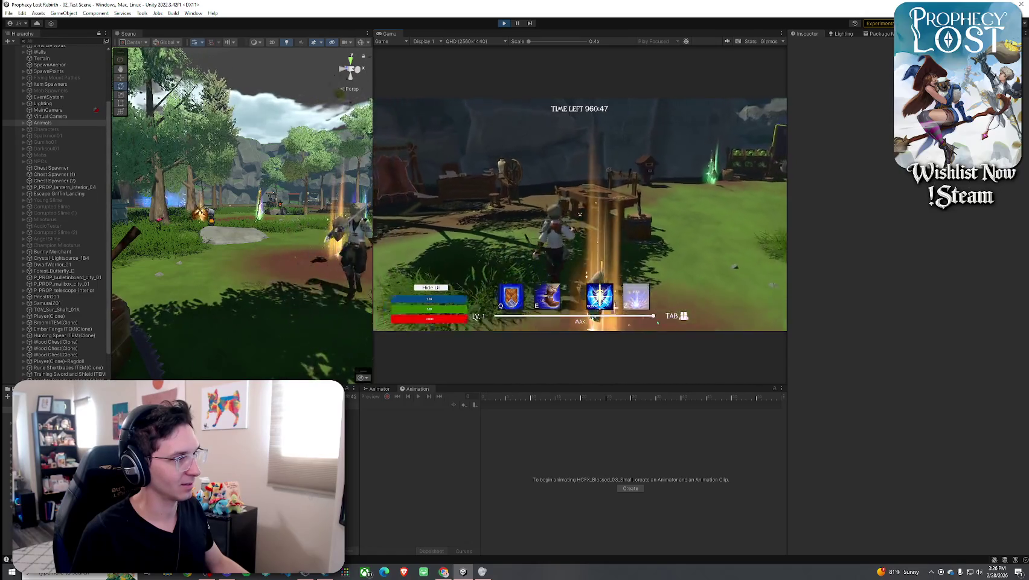
pyautogui.click(579, 214)
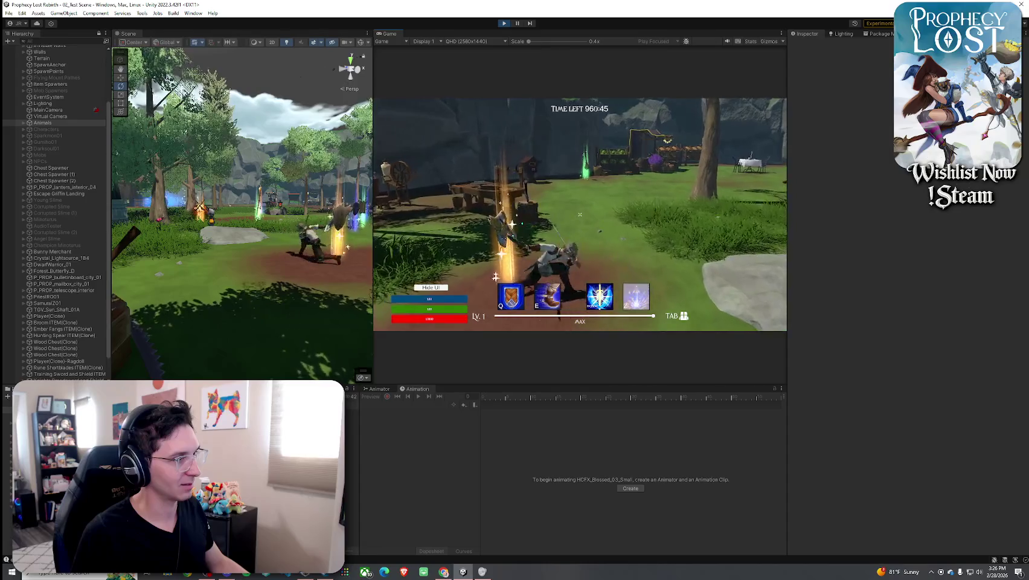
# Toggle the in-game inventory several times between further weapon swings.
pyautogui.press('Tab')
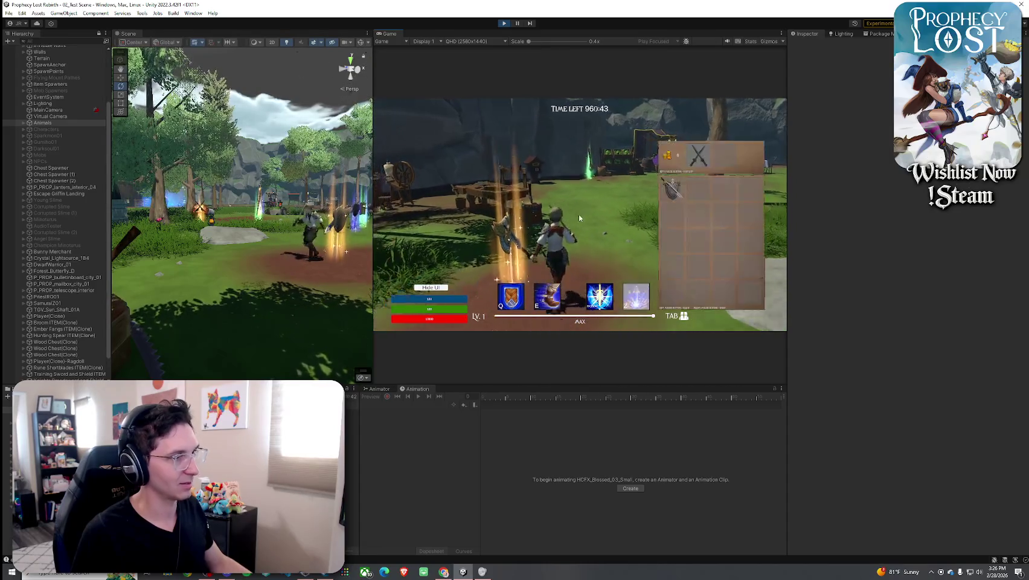
pyautogui.press('Tab')
pyautogui.click(579, 214)
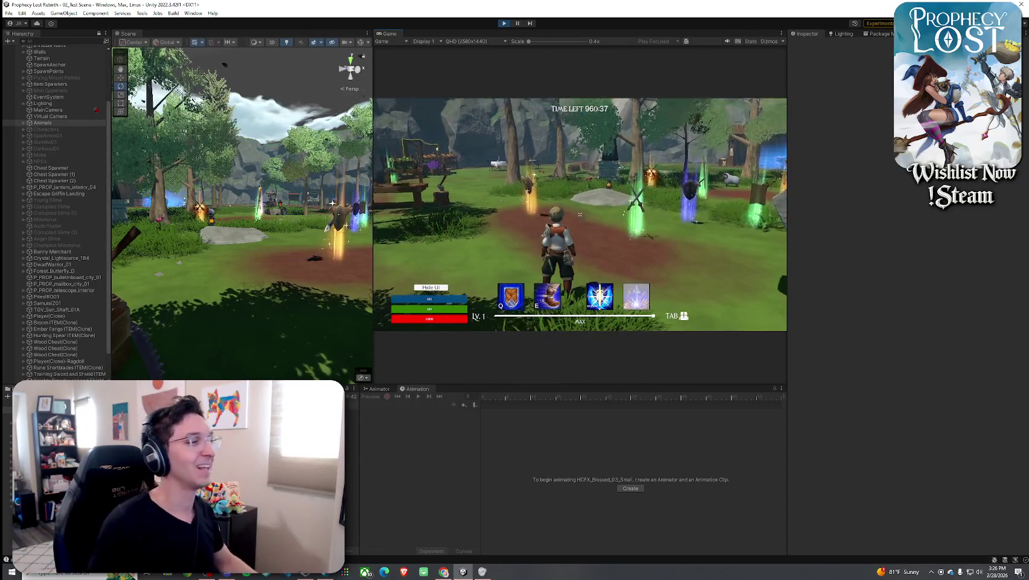
pyautogui.press('Tab')
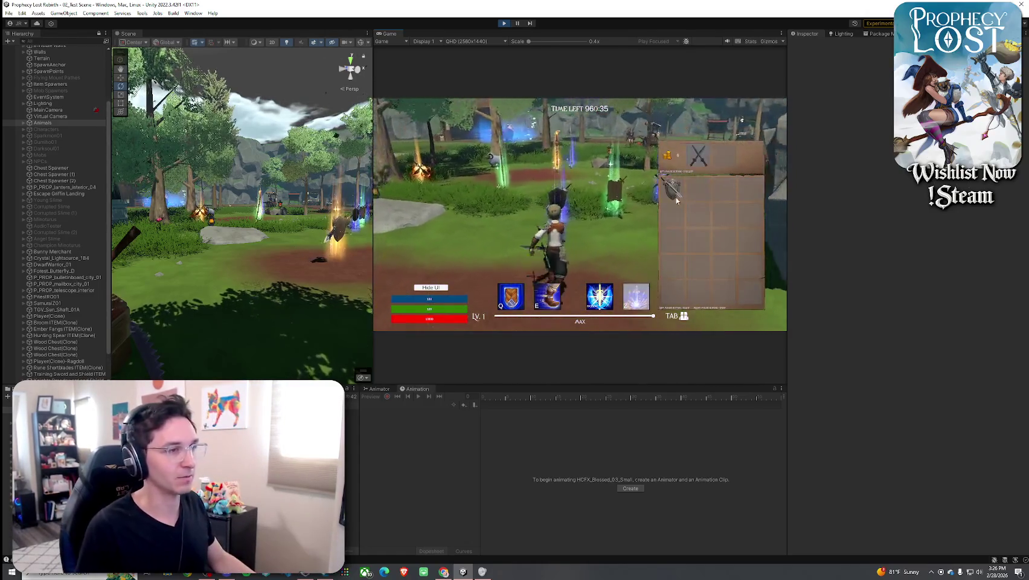
pyautogui.press('Tab')
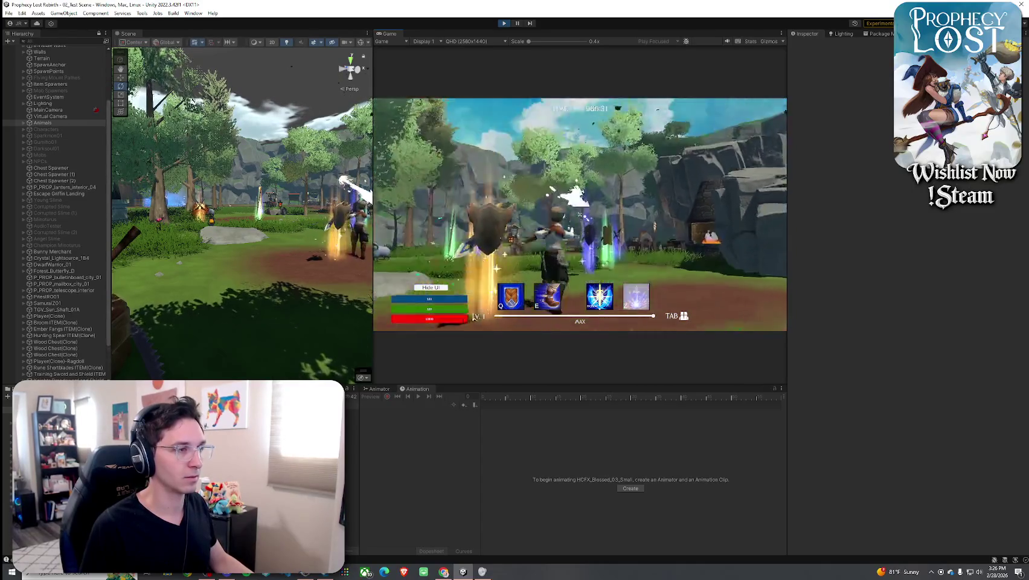
pyautogui.press('Tab')
pyautogui.press('Tab')
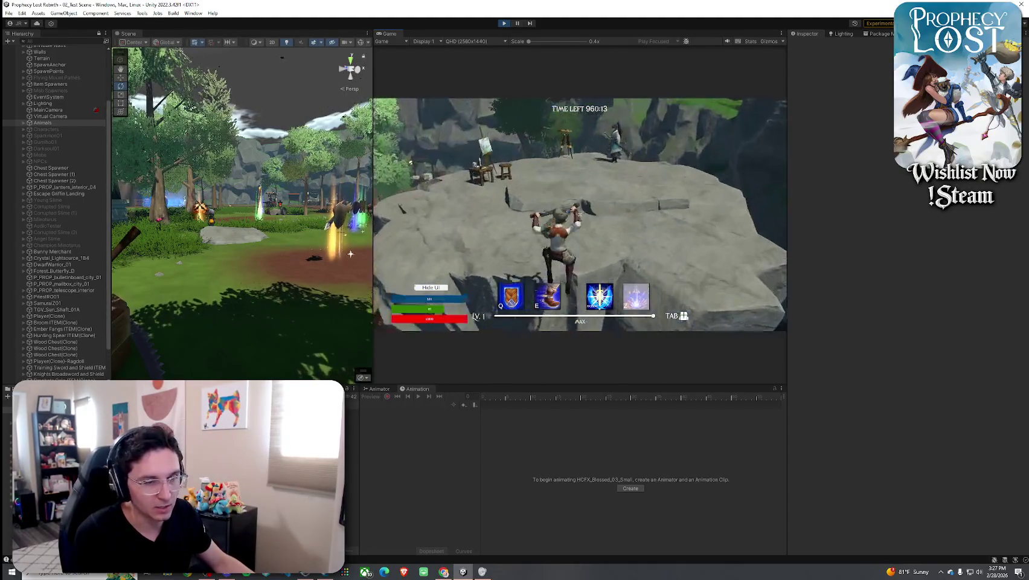
# Run the hero forward onto the rock plateau beside the painter's easel and stool.
pyautogui.press('w')
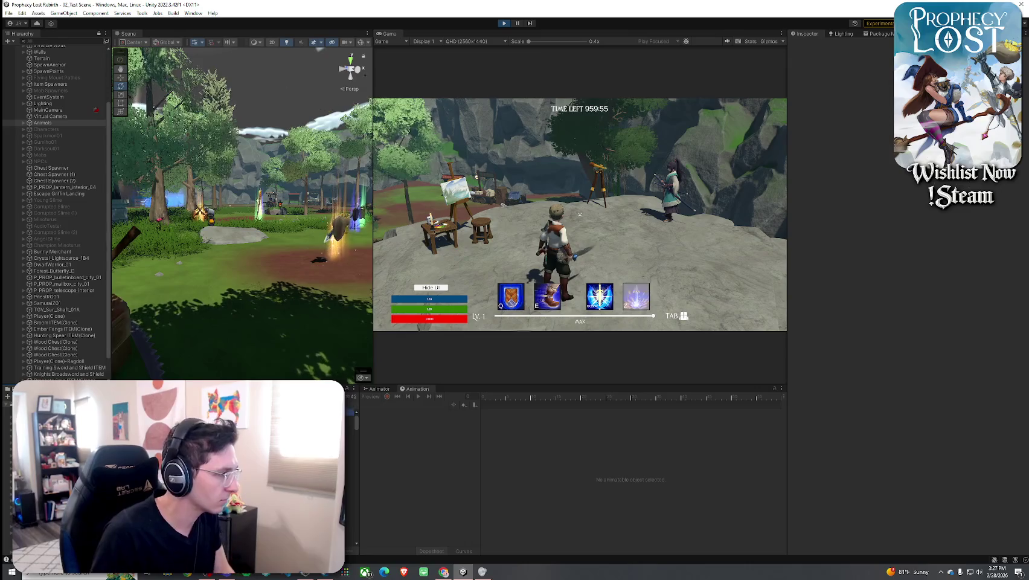
# Browse the Water tornado, Explosion, Ground explosion and Front attack effect assets.
pyautogui.click(352, 417)
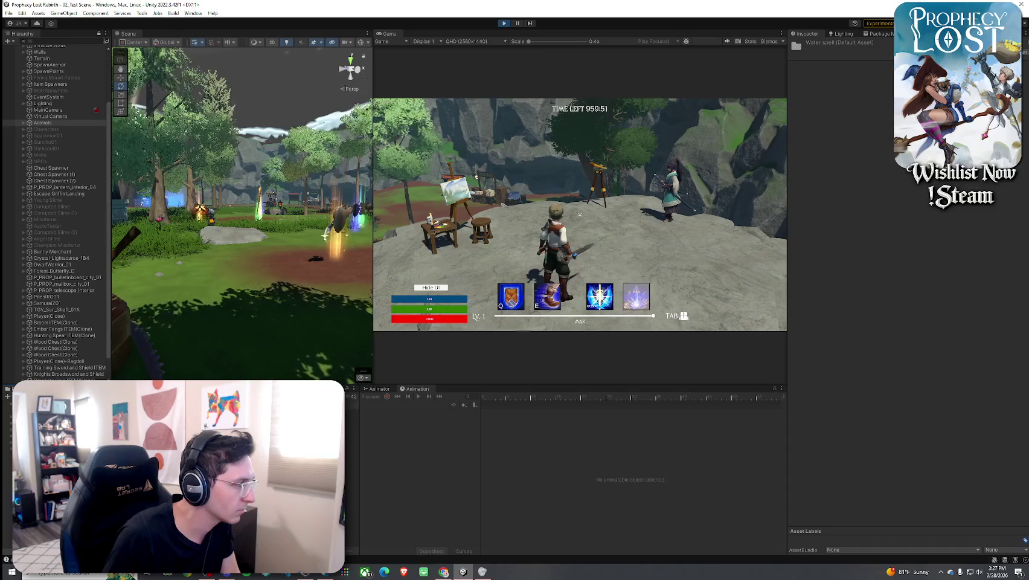
pyautogui.click(352, 425)
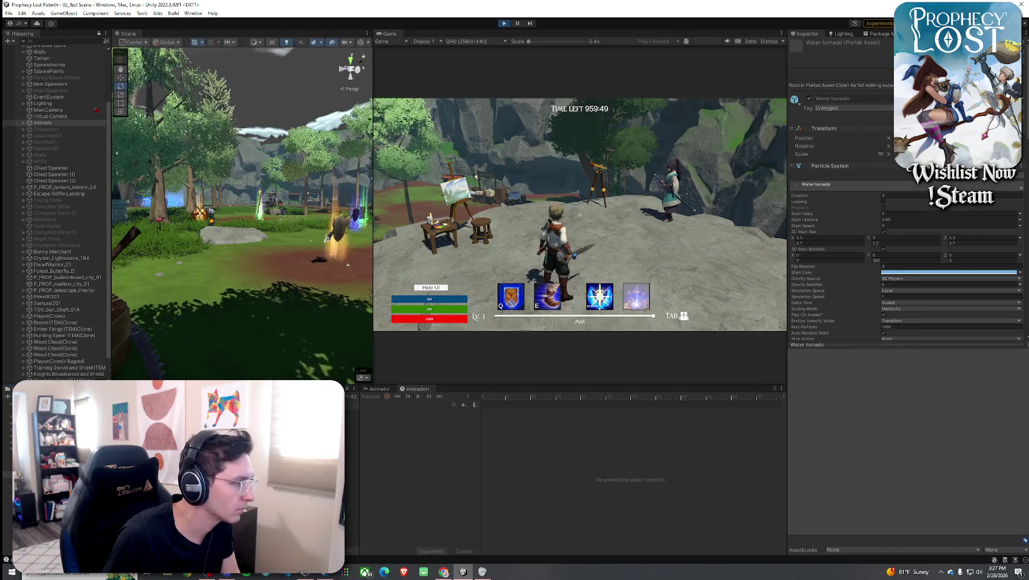
pyautogui.click(352, 411)
pyautogui.click(351, 438)
pyautogui.click(352, 419)
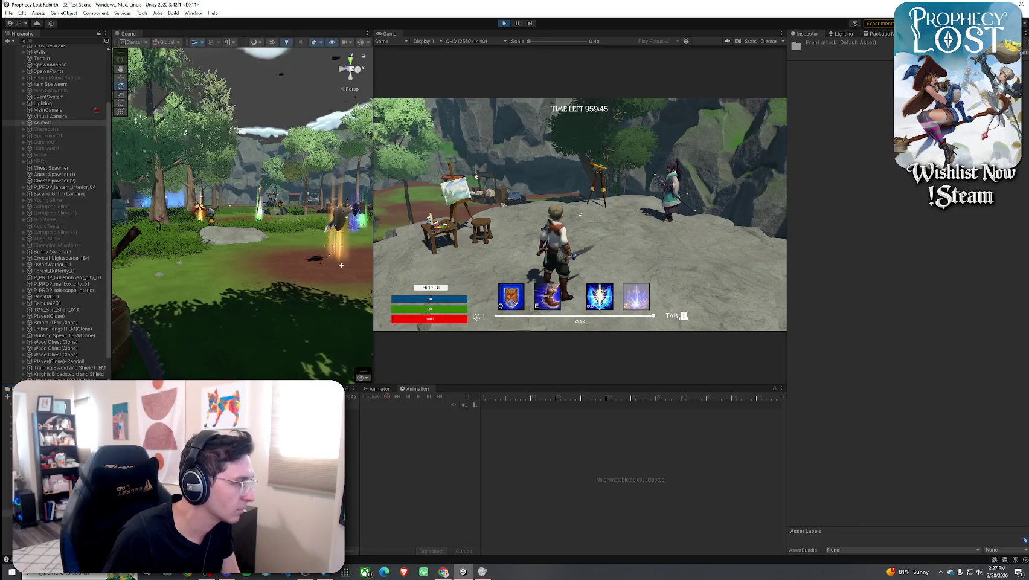
pyautogui.click(352, 412)
pyautogui.click(352, 438)
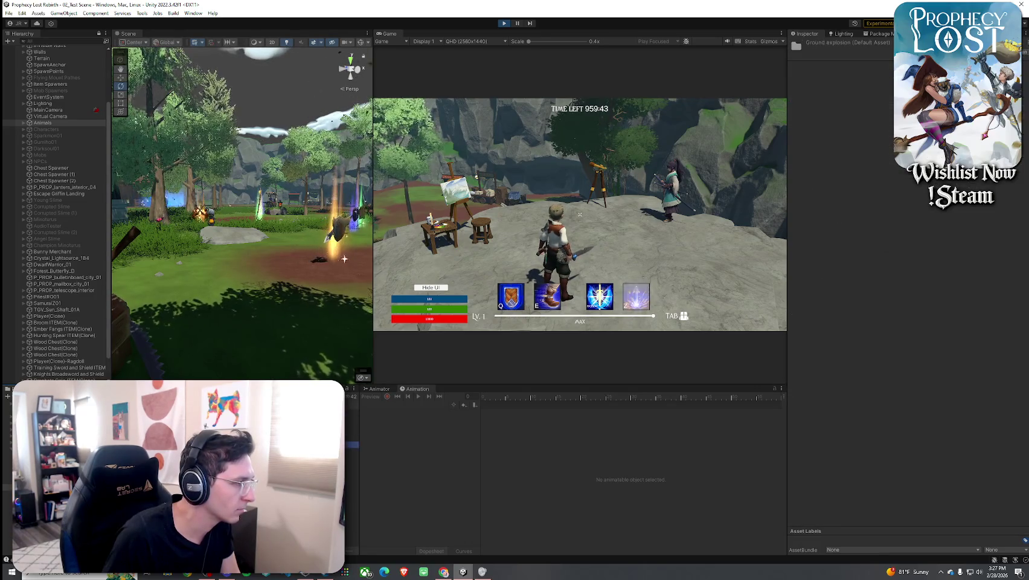
# Open the Ground explosion prefab from the Epic Toon VFX 2 Prefabs folder.
pyautogui.click(352, 398)
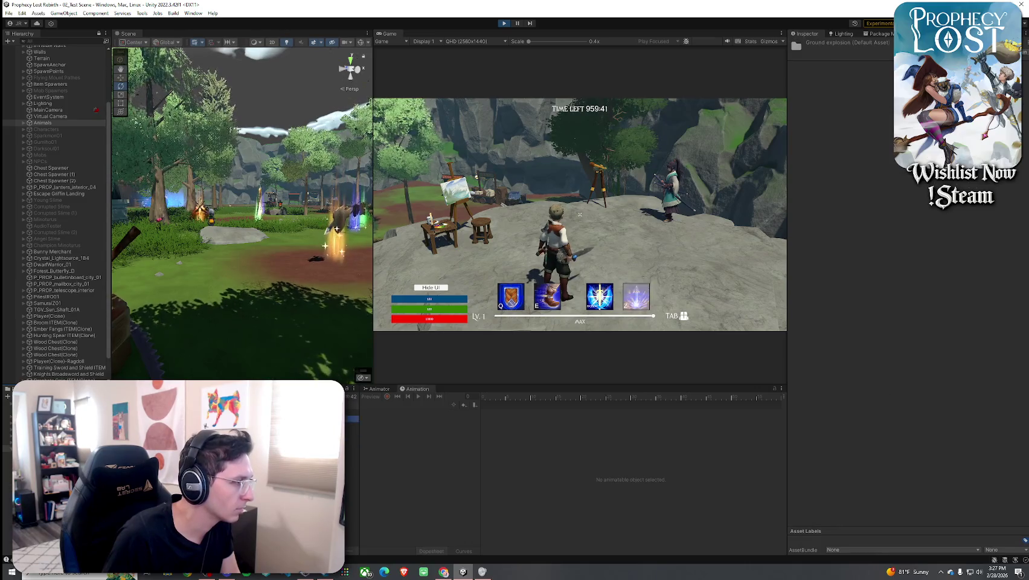
pyautogui.click(352, 404)
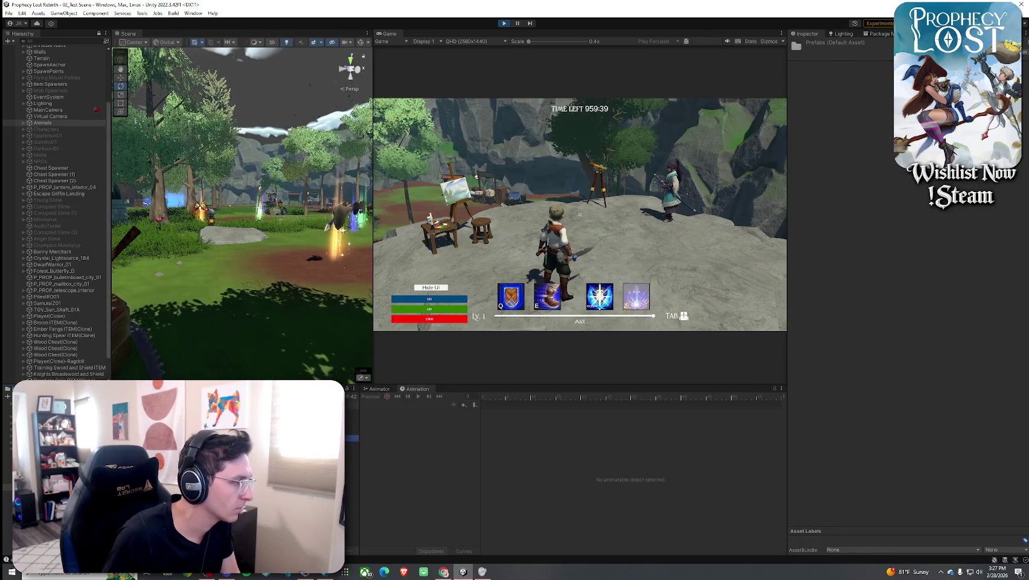
pyautogui.doubleClick(352, 417)
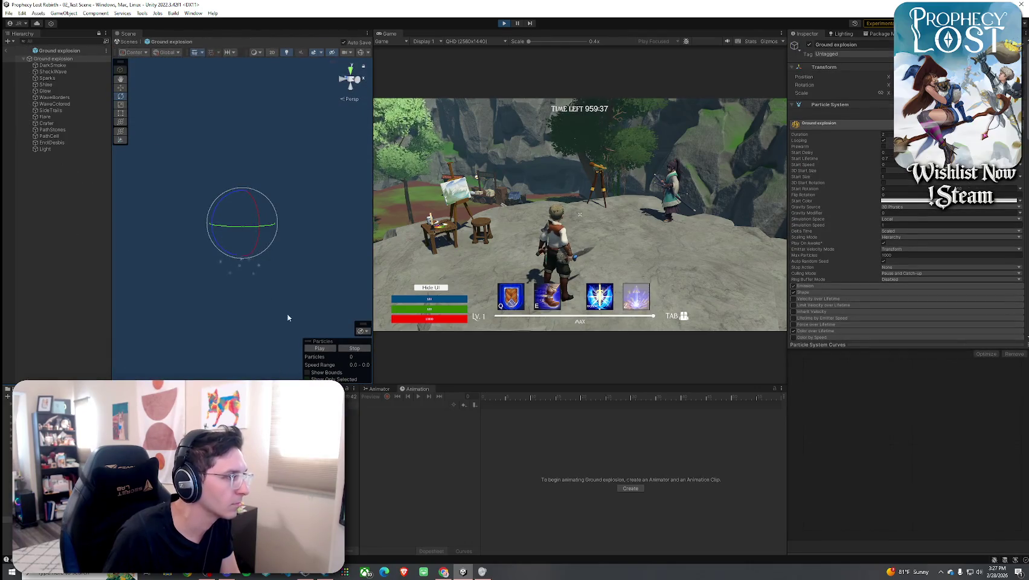
# Orbit around the Ground explosion burst, then select the Epic Toon VFX 2 folder.
pyautogui.moveTo(222, 250); pyautogui.dragTo(225, 244)
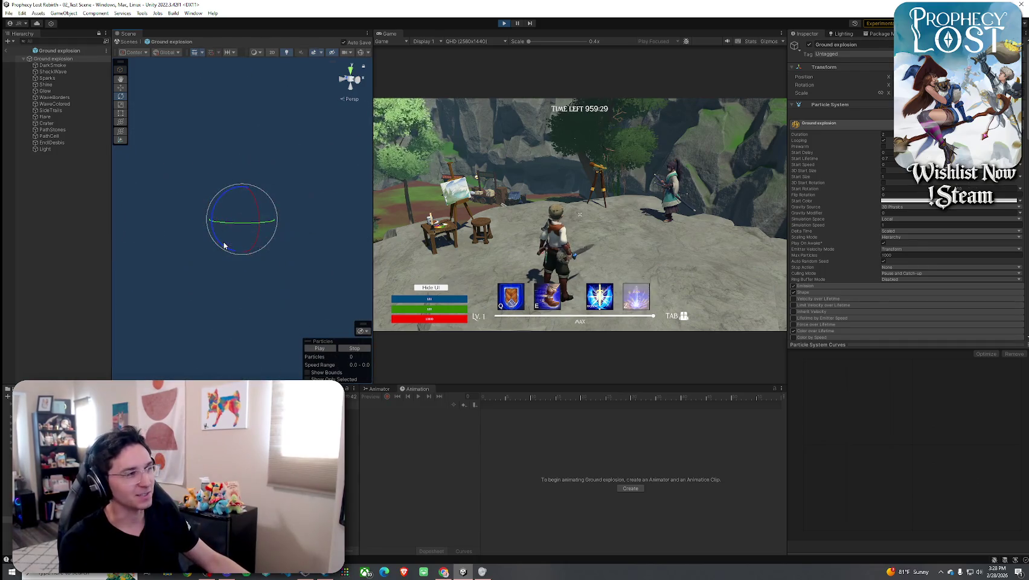
pyautogui.moveTo(263, 252); pyautogui.dragTo(265, 251)
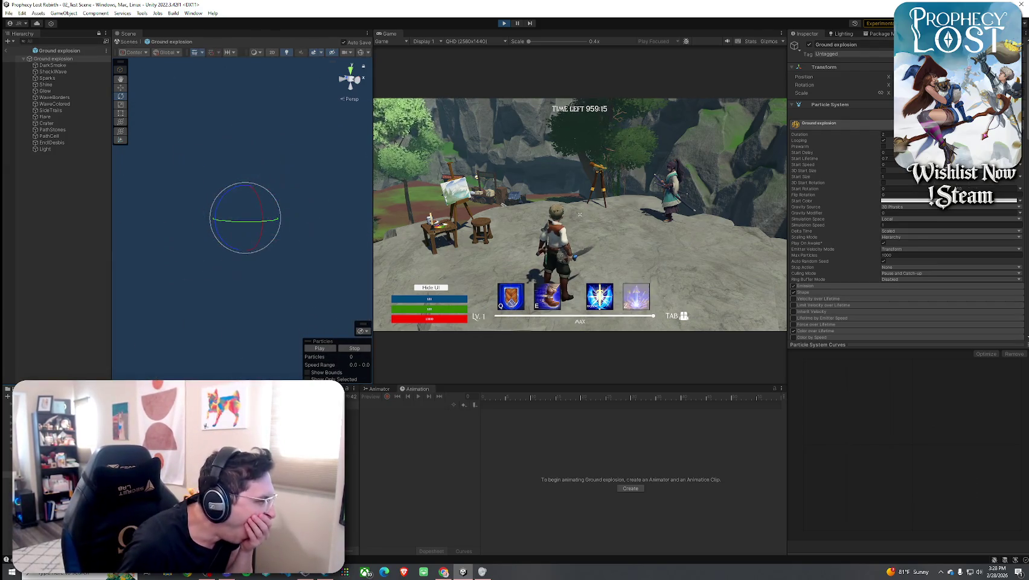
pyautogui.click(352, 412)
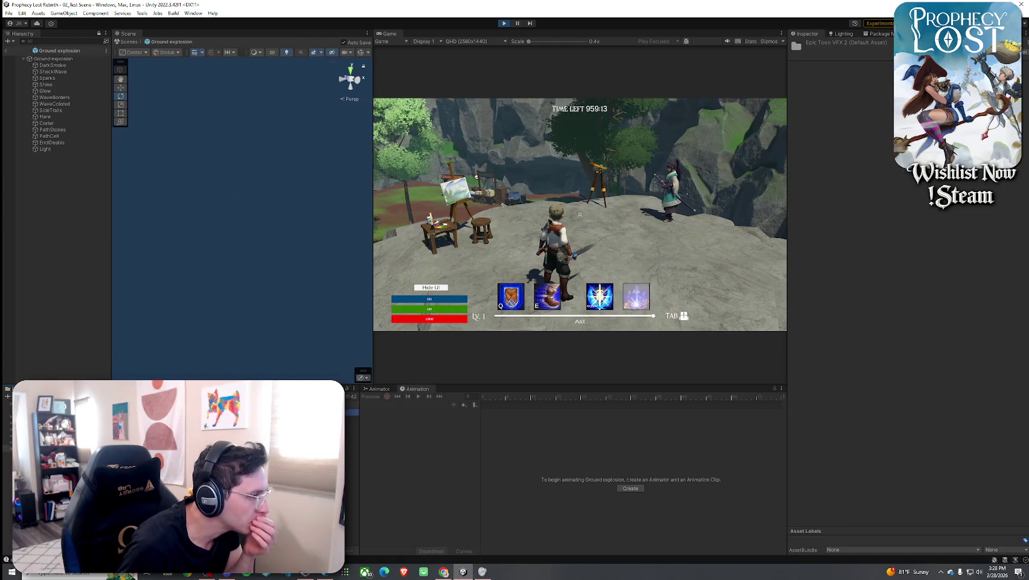
# Preview the Autumn, Blood and Confetti aura prefabs in Prefab Mode.
pyautogui.press('Down')
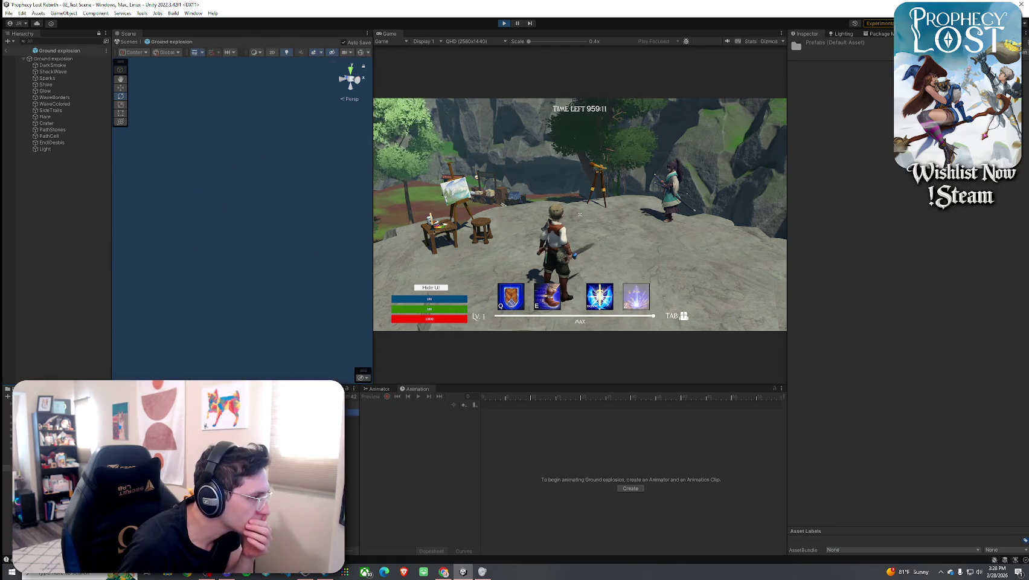
pyautogui.press('Down')
pyautogui.press('Return')
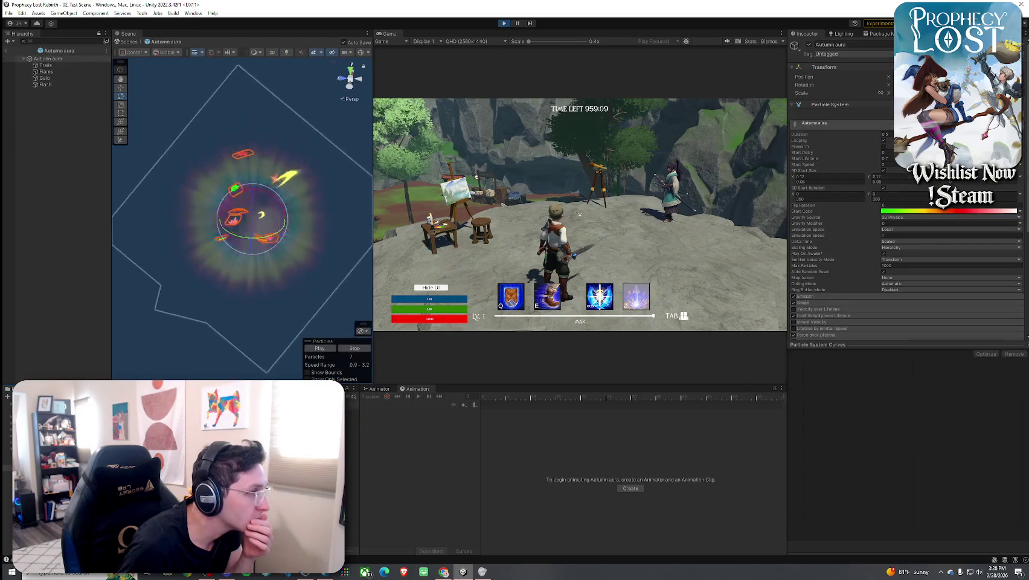
pyautogui.press('Down')
pyautogui.press('Return')
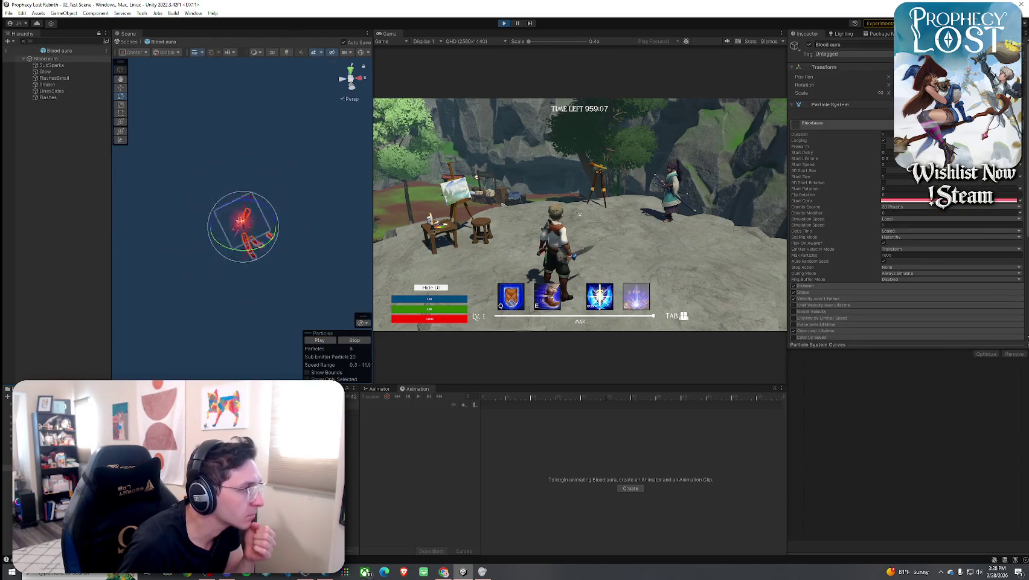
pyautogui.press('Down')
pyautogui.press('Return')
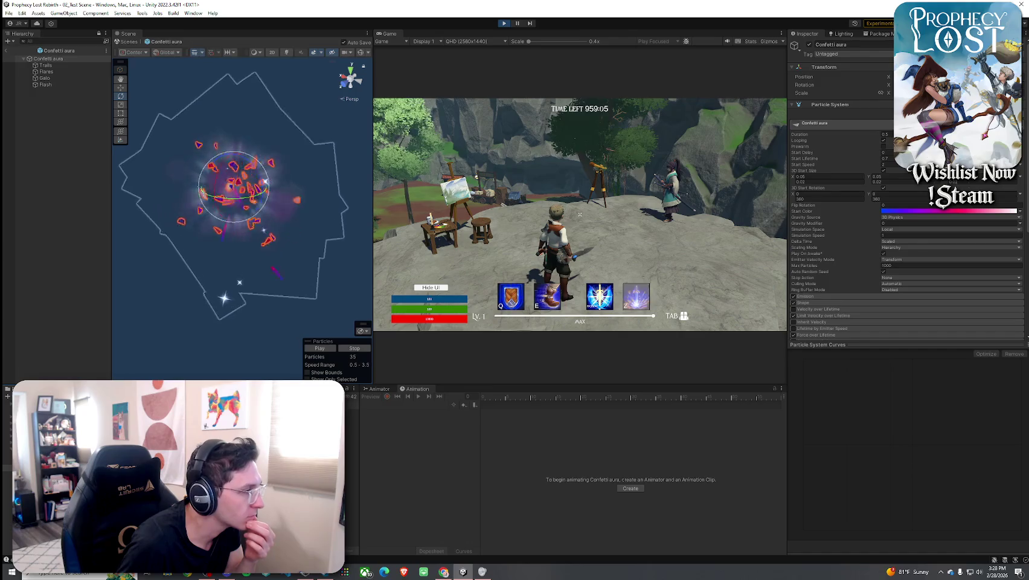
# Preview the Fast wind and Fire aura prefabs, then exit back to the main scene.
pyautogui.press('Down')
pyautogui.press('Return')
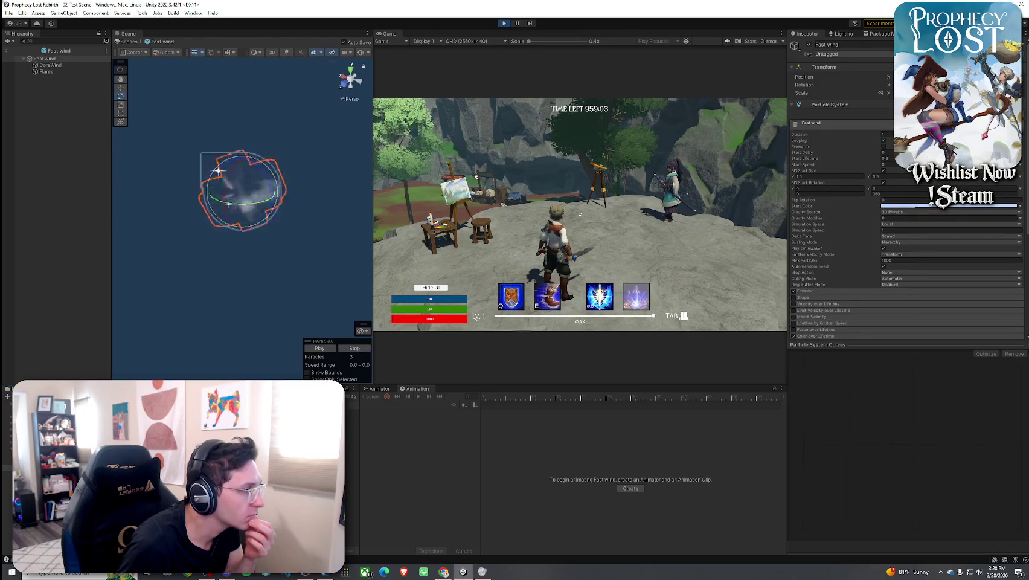
pyautogui.press('Down')
pyautogui.press('Return')
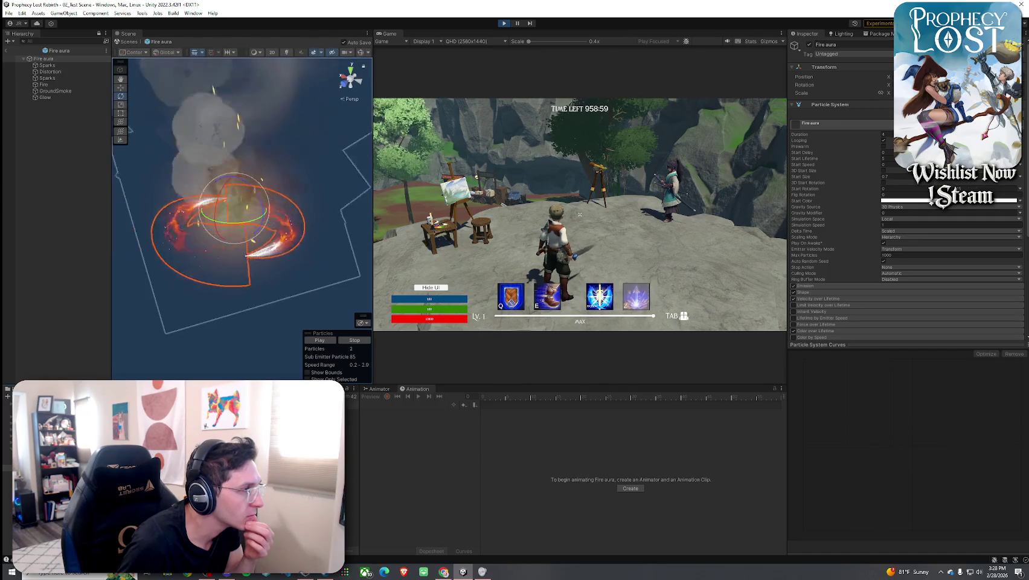
pyautogui.press('Up')
pyautogui.press('Return')
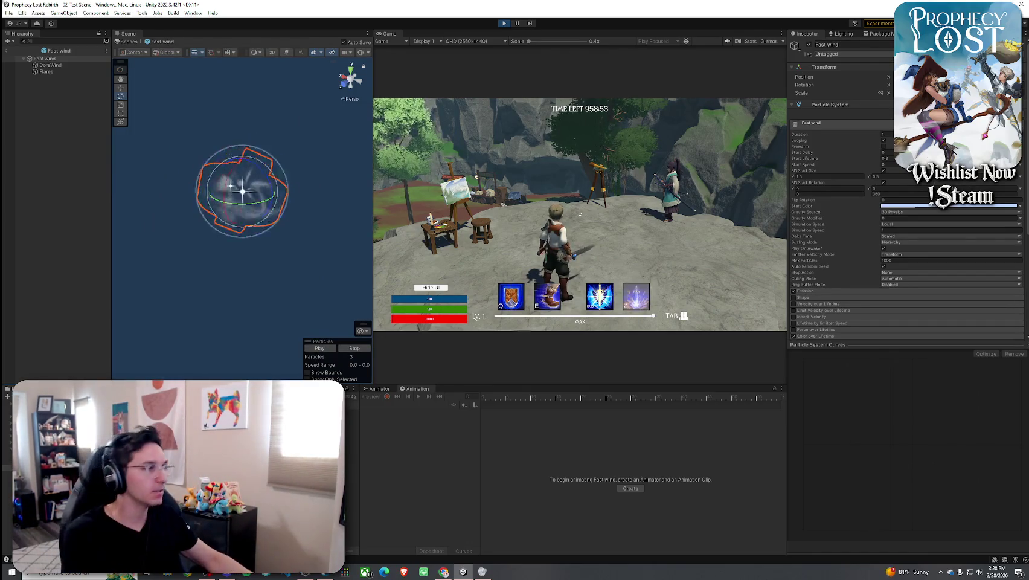
pyautogui.press('Escape')
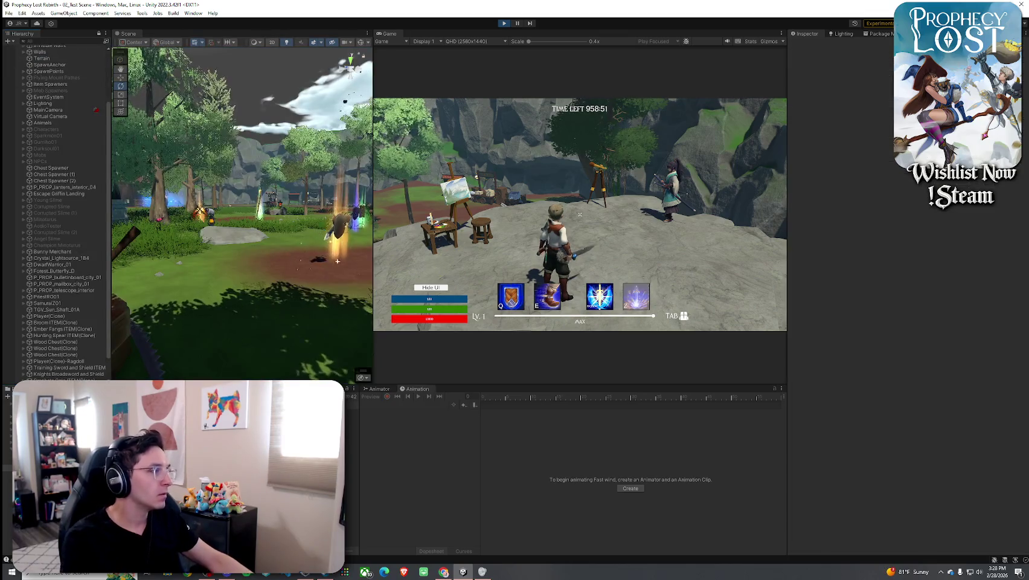